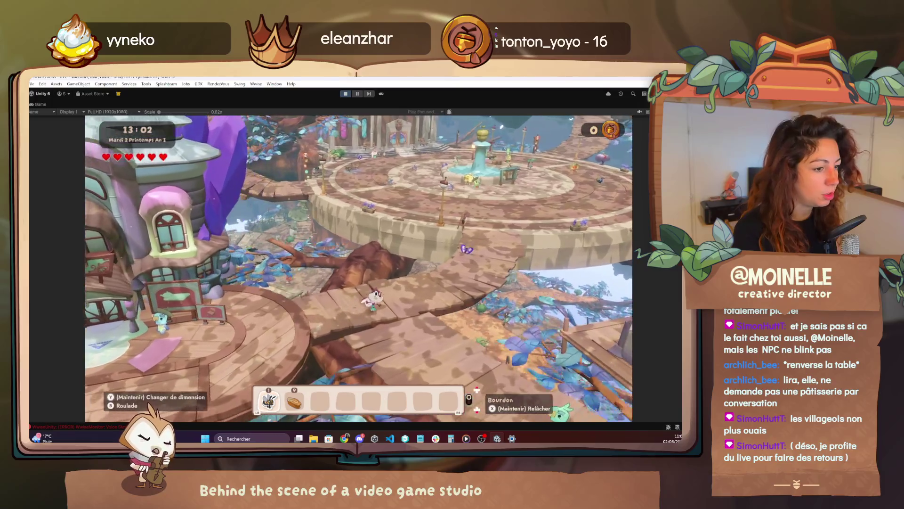
- Use the F1 debug quest tree to teleport the player to Ramus by the town hall
{"action": "key", "text": "F1"}
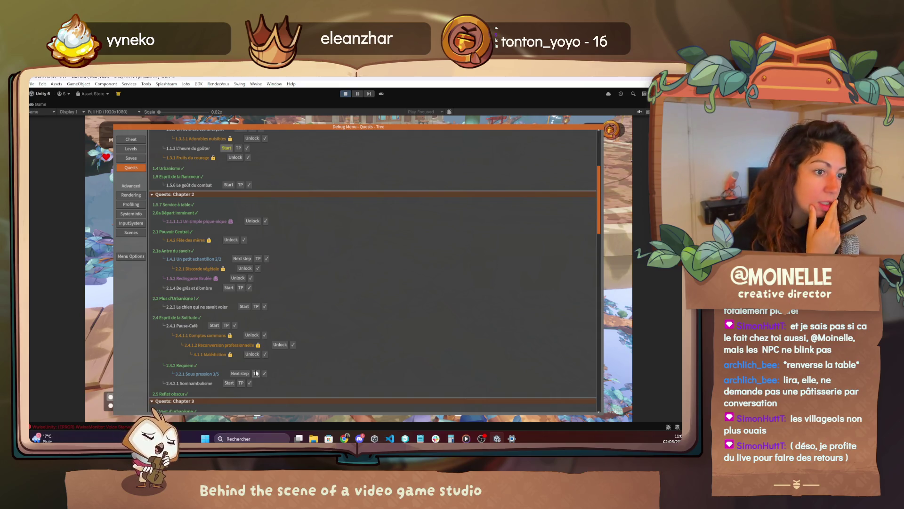
{"action": "left_click", "coordinate": [256, 374]}
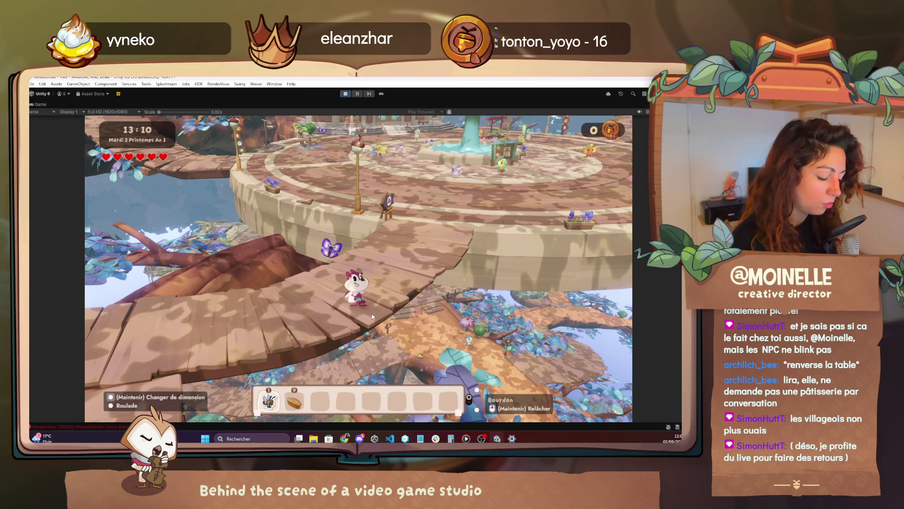
{"action": "key", "text": "F1"}
{"action": "scroll", "coordinate": [202, 193], "scroll_direction": "down", "scroll_amount": 10}
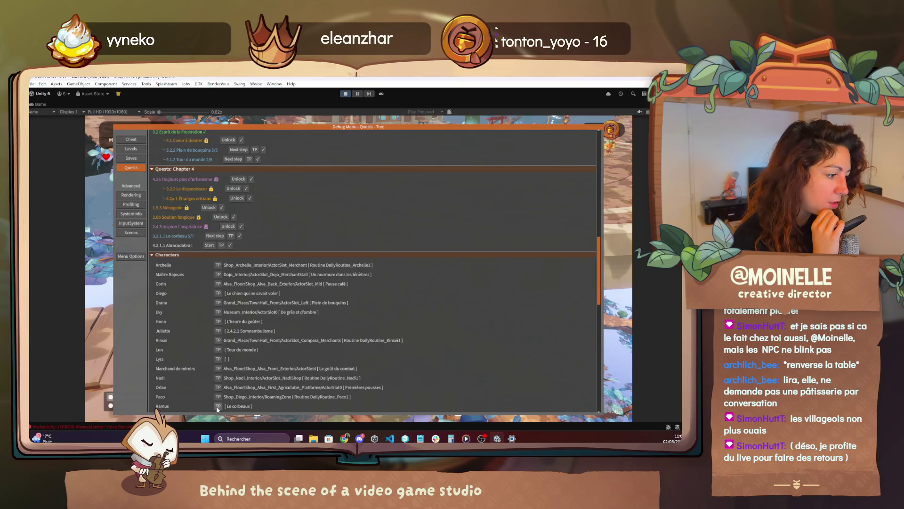
{"action": "left_click", "coordinate": [218, 407]}
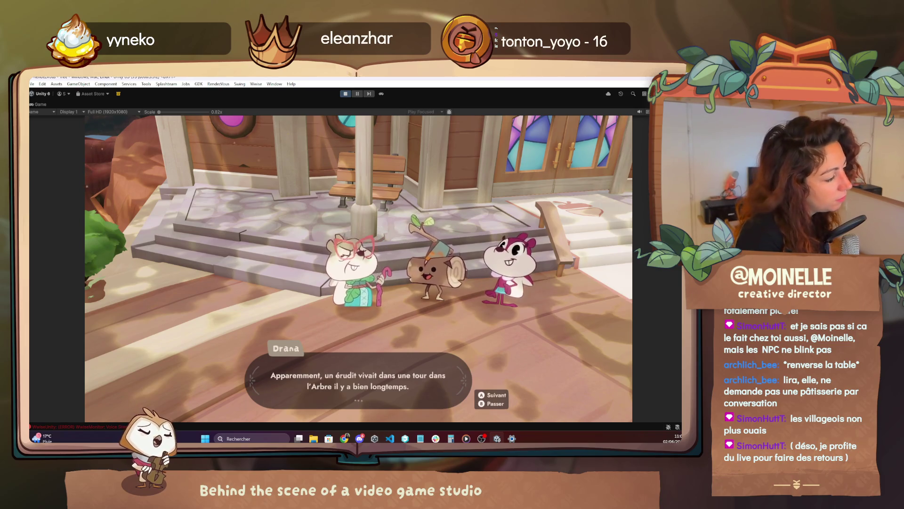
- Play the ruins conversation through Ramus's and Drana's lines, then reopen the debug quest tree
{"action": "key", "text": "space"}
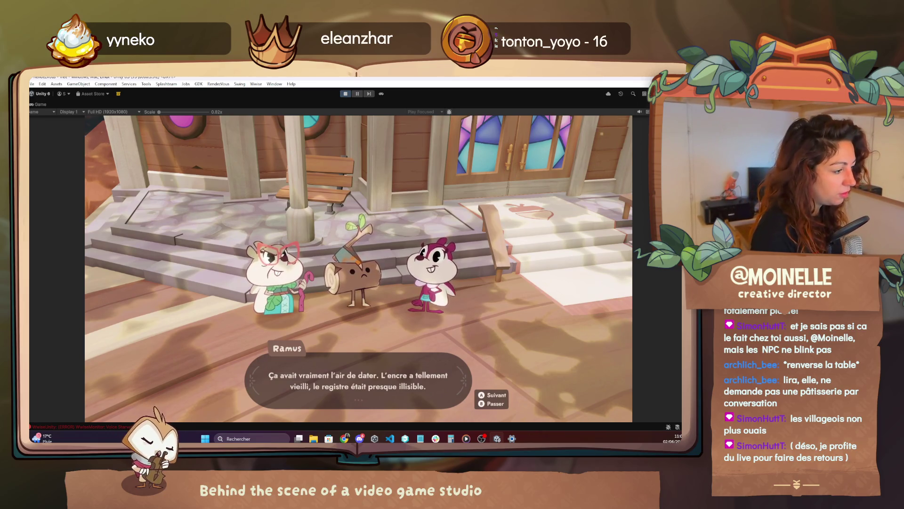
{"action": "key", "text": "space"}
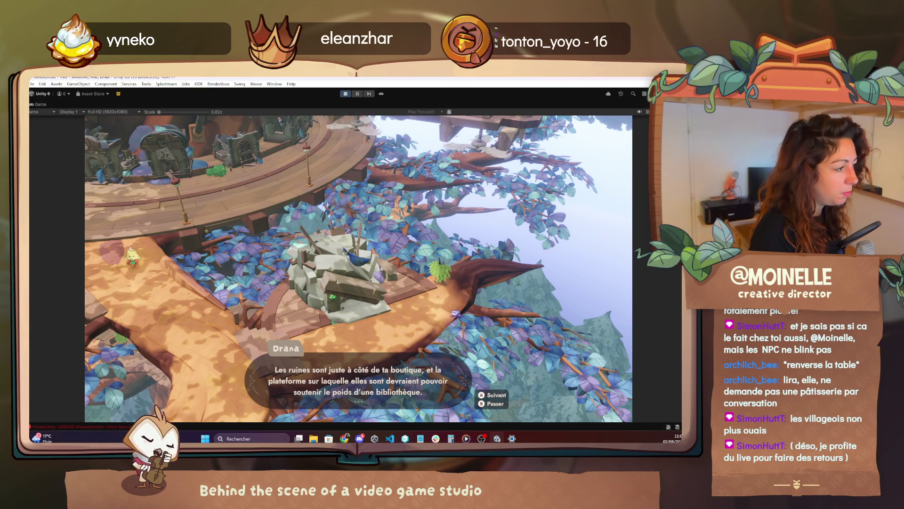
{"action": "key", "text": "space"}
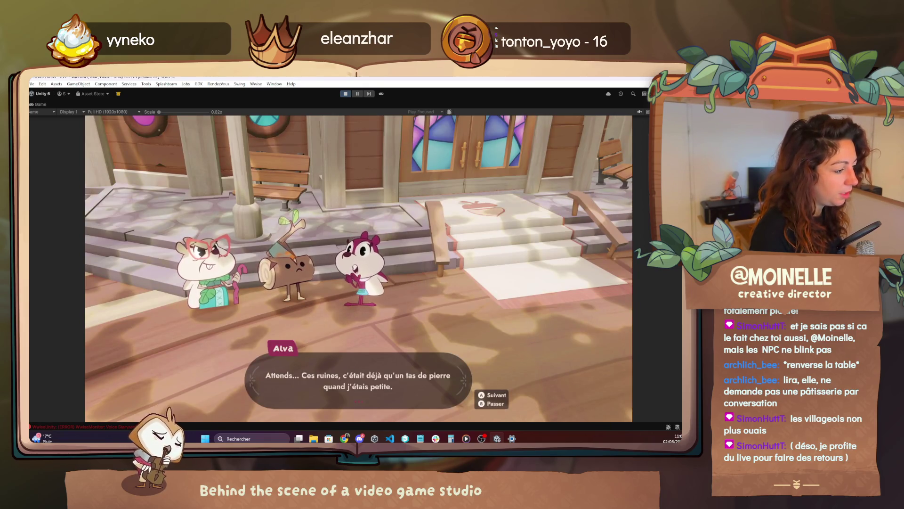
{"action": "key", "text": "space"}
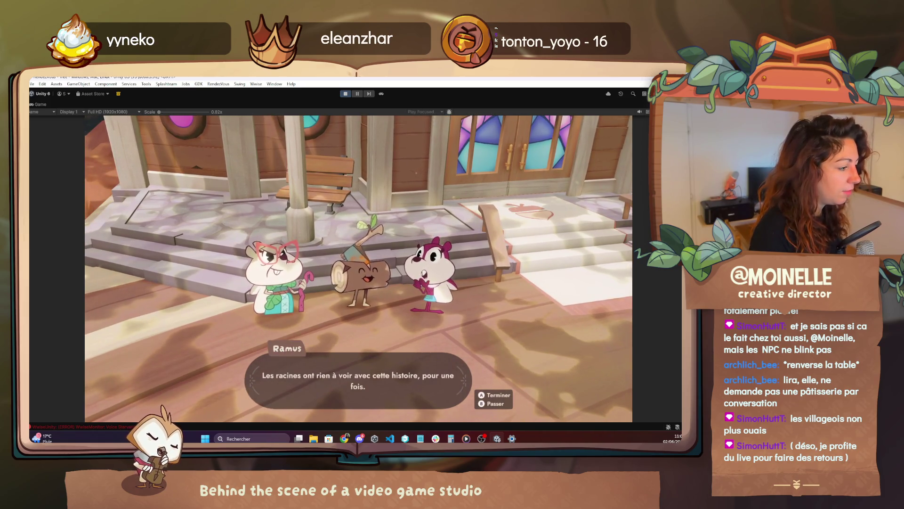
{"action": "key", "text": "space"}
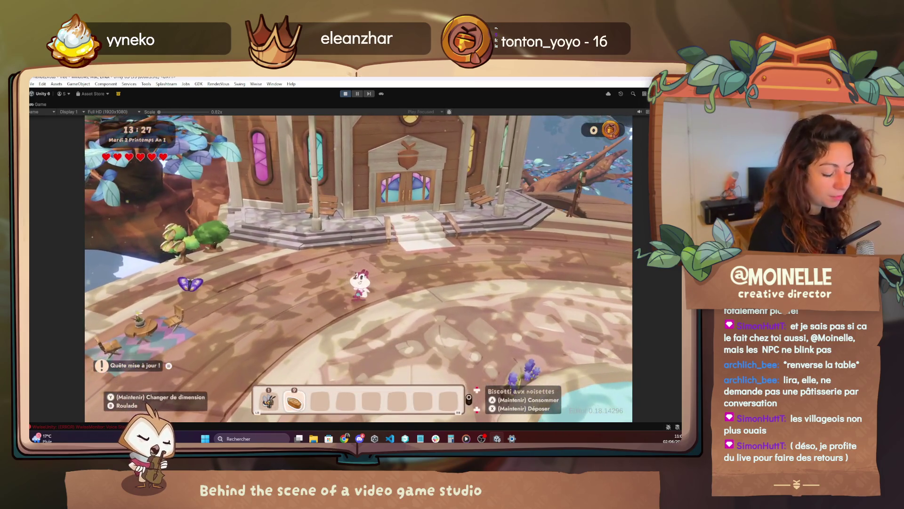
{"action": "key", "text": "F1"}
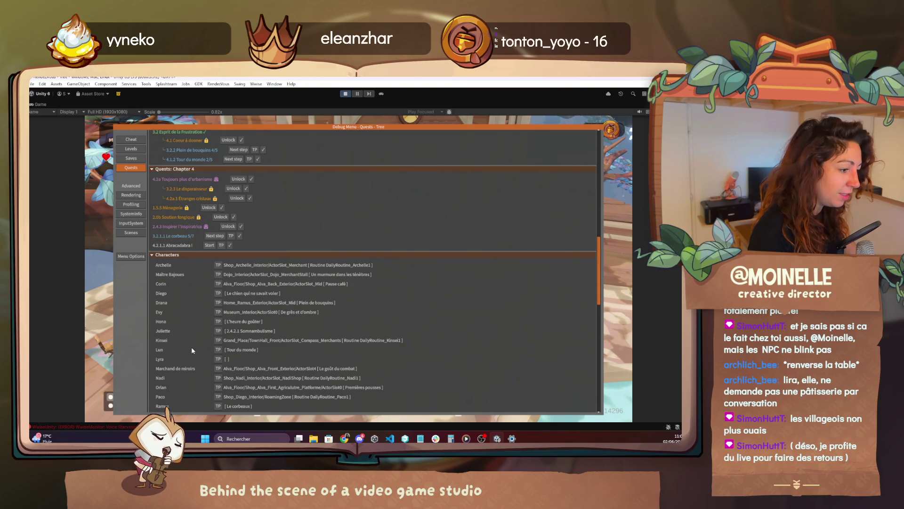
- Teleport to Ramus at the ruins, start his dialogue, and switch to the VS Code quest scripts
{"action": "left_click", "coordinate": [219, 407]}
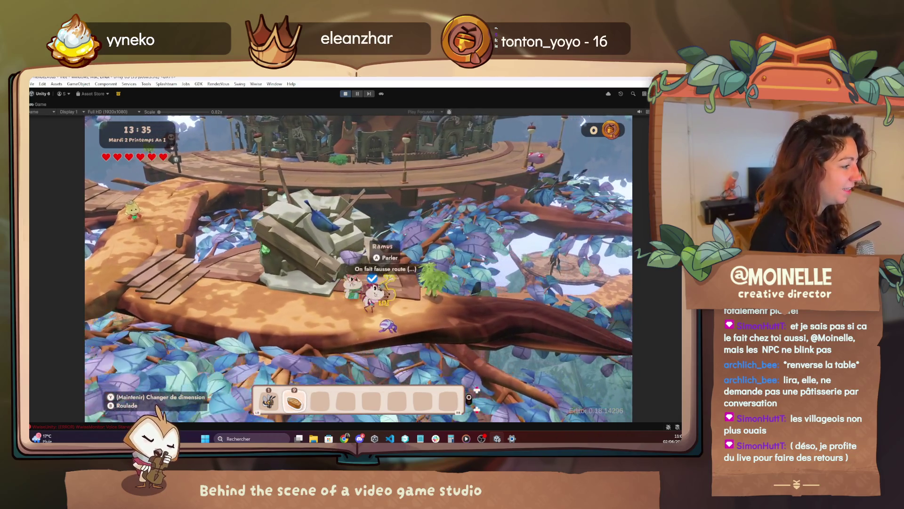
{"action": "key", "text": "e"}
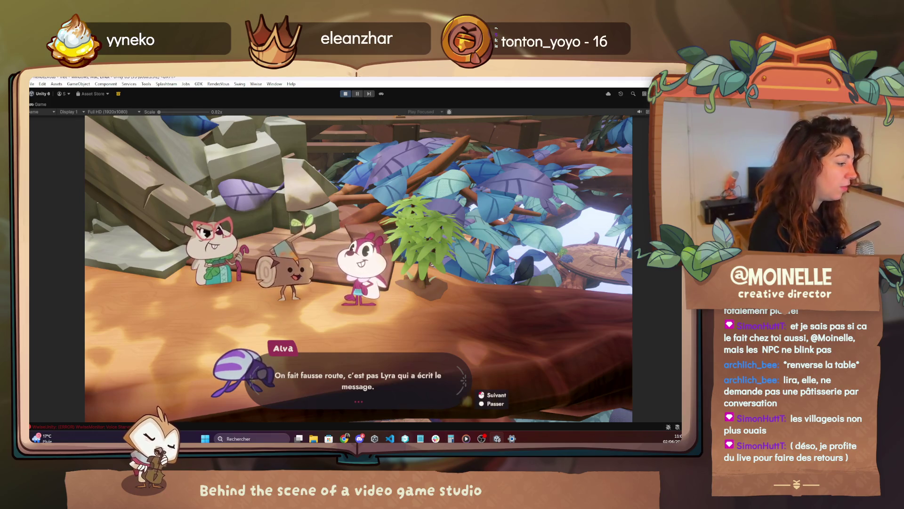
{"action": "key", "text": "alt+Tab"}
{"action": "scroll", "coordinate": [171, 289], "scroll_direction": "down", "scroll_amount": 5}
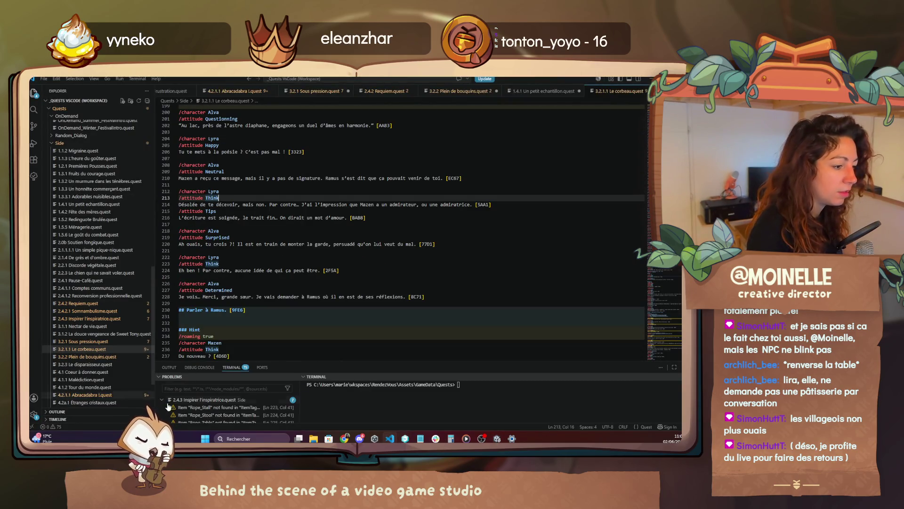
- In 3.2.2 Plein de bouquins.quest, add 'On se retrouve là-bas !' after Ramus's roots line (174)
{"action": "left_click", "coordinate": [87, 357]}
{"action": "scroll", "coordinate": [380, 280], "scroll_direction": "down", "scroll_amount": 5}
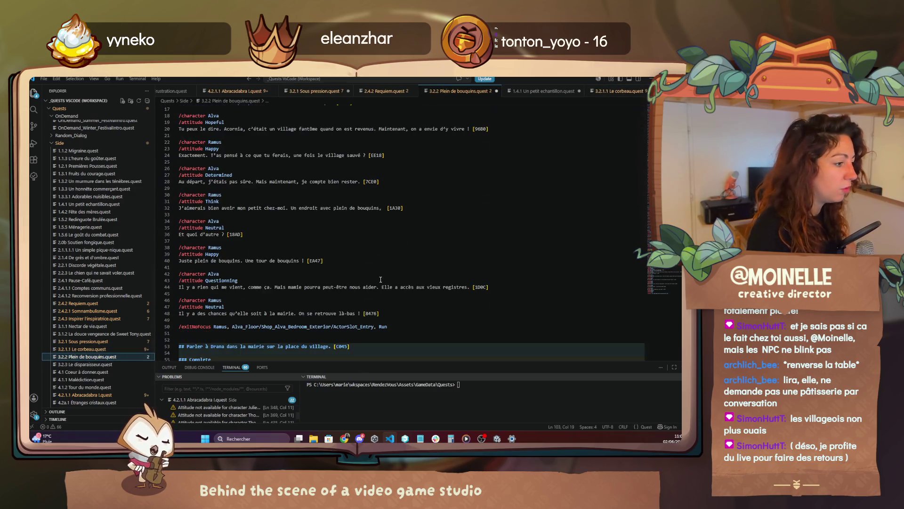
{"action": "scroll", "coordinate": [377, 285], "scroll_direction": "down", "scroll_amount": 2}
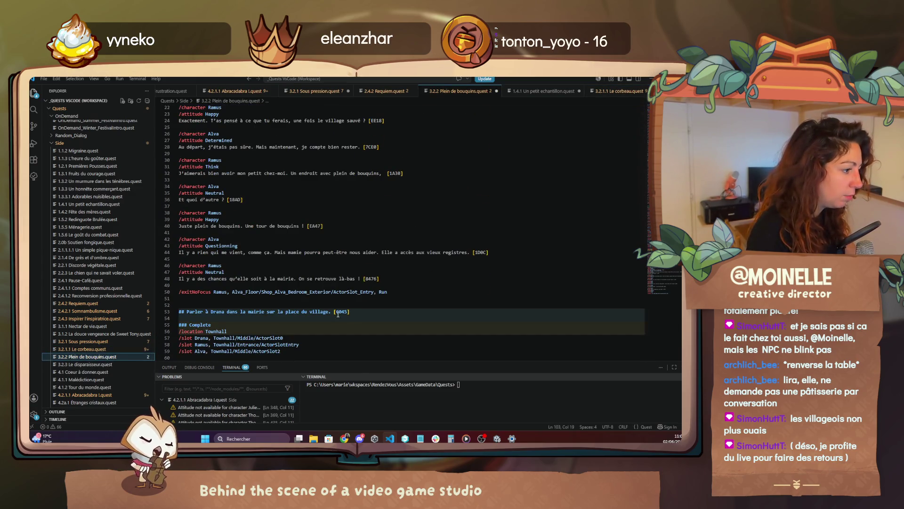
{"action": "scroll", "coordinate": [276, 314], "scroll_direction": "down", "scroll_amount": 20}
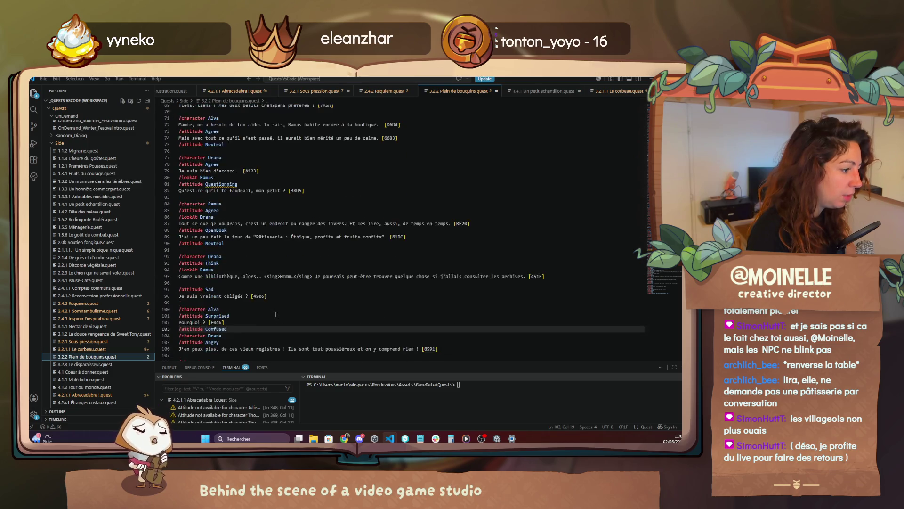
{"action": "scroll", "coordinate": [251, 228], "scroll_direction": "down", "scroll_amount": 11}
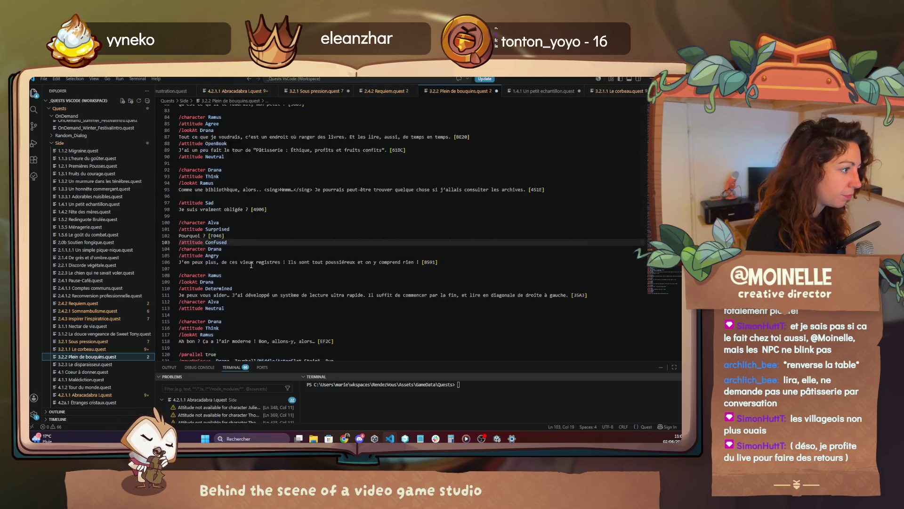
{"action": "scroll", "coordinate": [251, 271], "scroll_direction": "down", "scroll_amount": 20}
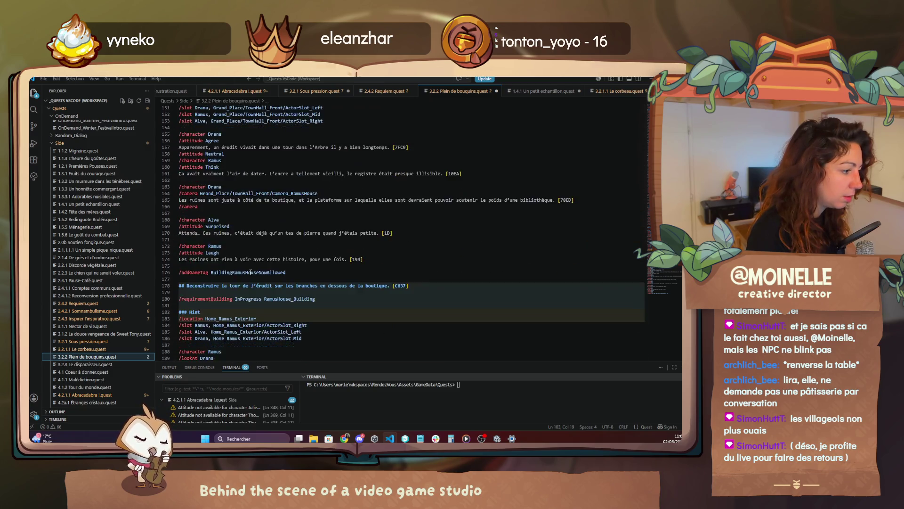
{"action": "scroll", "coordinate": [240, 261], "scroll_direction": "up", "scroll_amount": 2}
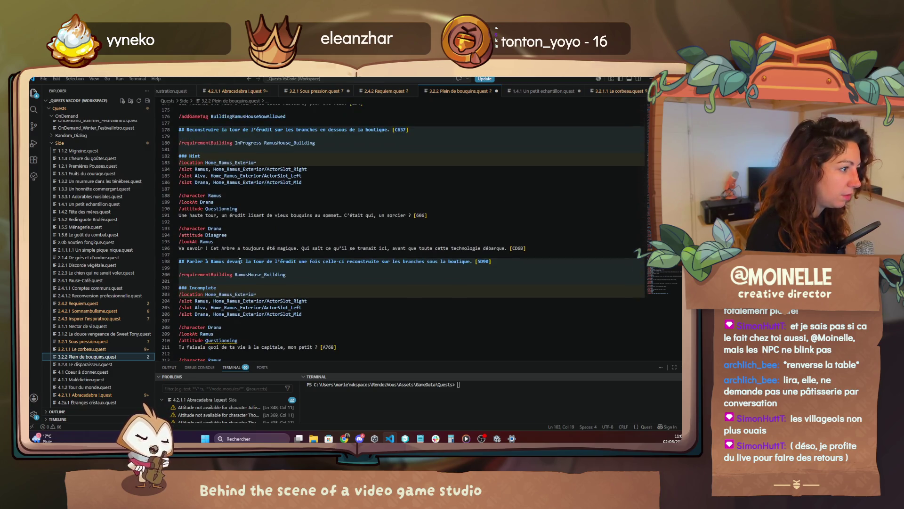
{"action": "scroll", "coordinate": [240, 261], "scroll_direction": "up", "scroll_amount": 6}
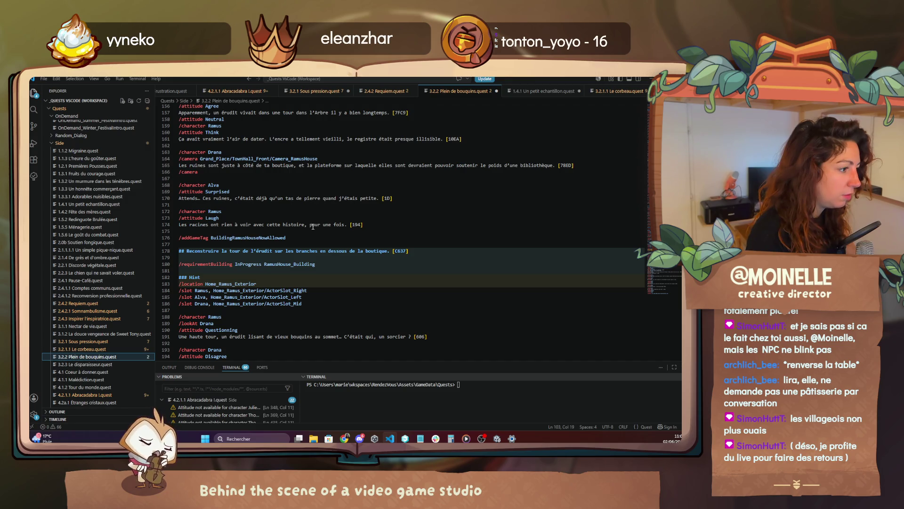
{"action": "left_click", "coordinate": [365, 225]}
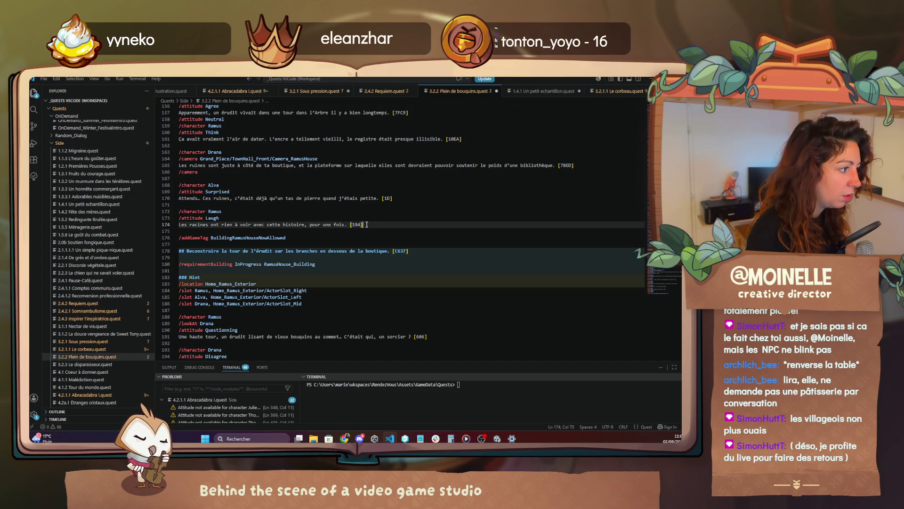
{"action": "key", "text": "Return"}
{"action": "key", "text": "Return"}
{"action": "type", "text": "On se retrouve là-bas !"}
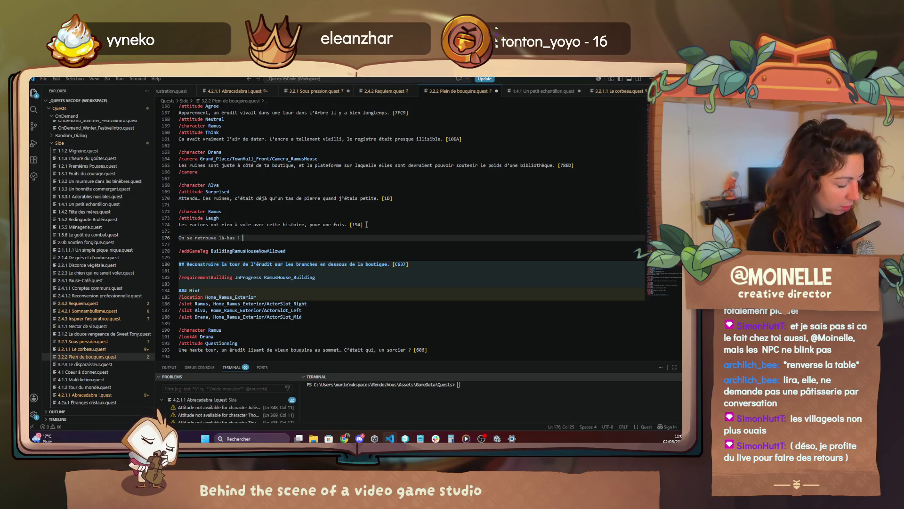
- Add a '// TODO TEMPORAIRE' comment above 'On se retrouve là-bas !' and return to Unity
{"action": "key", "text": "Home"}
{"action": "key", "text": "Return"}
{"action": "key", "text": "Up"}
{"action": "type", "text": "//"}
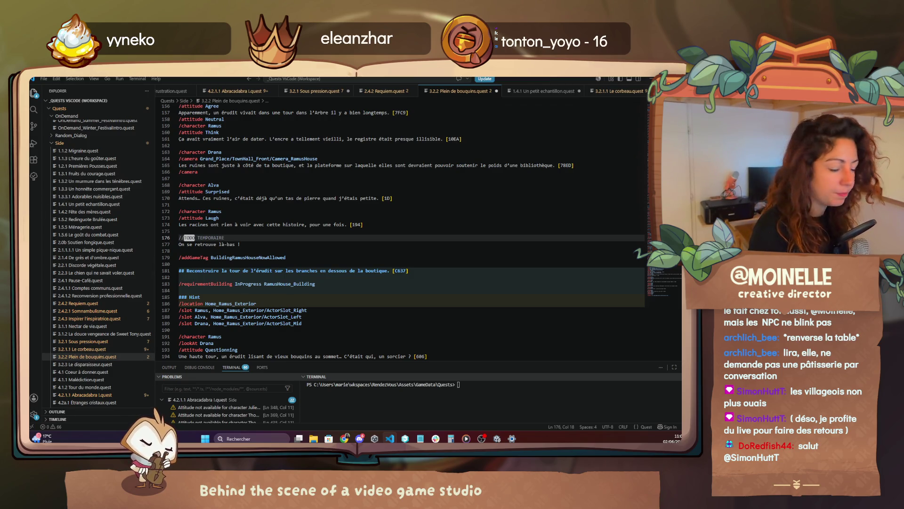
{"action": "left_click", "coordinate": [497, 439]}
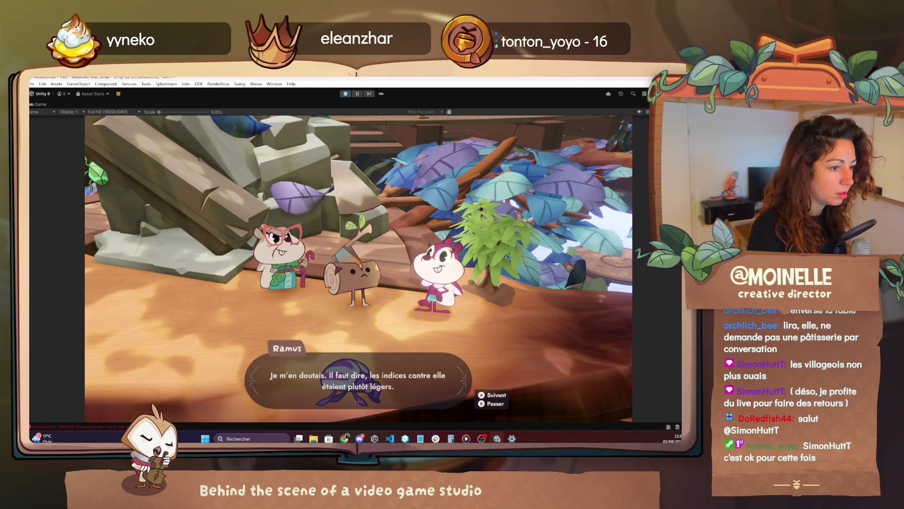
- Advance through Alva's and Ramus's alternating lines until the conversation ends
{"action": "key", "text": "space"}
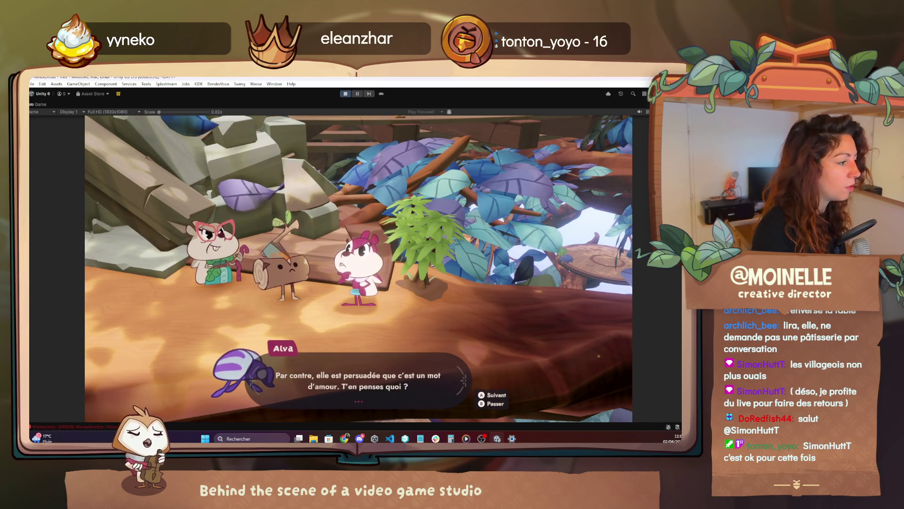
{"action": "key", "text": "space"}
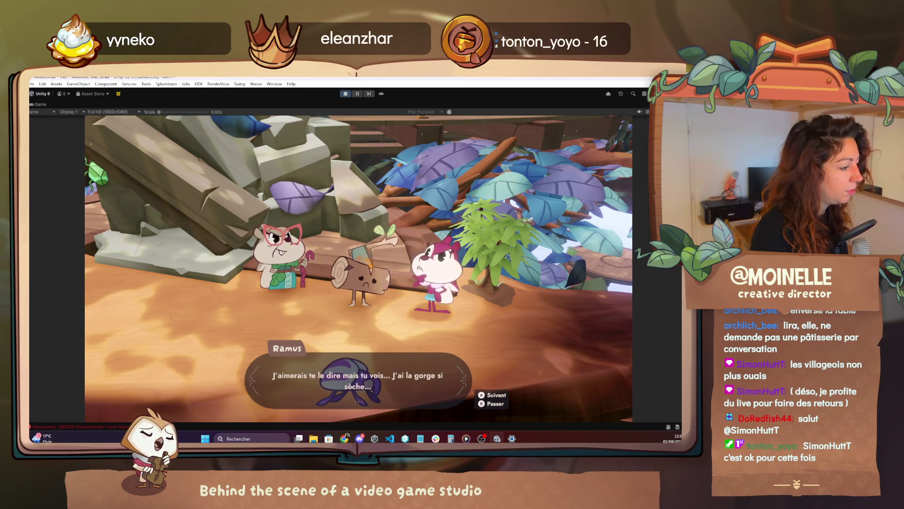
{"action": "key", "text": "space"}
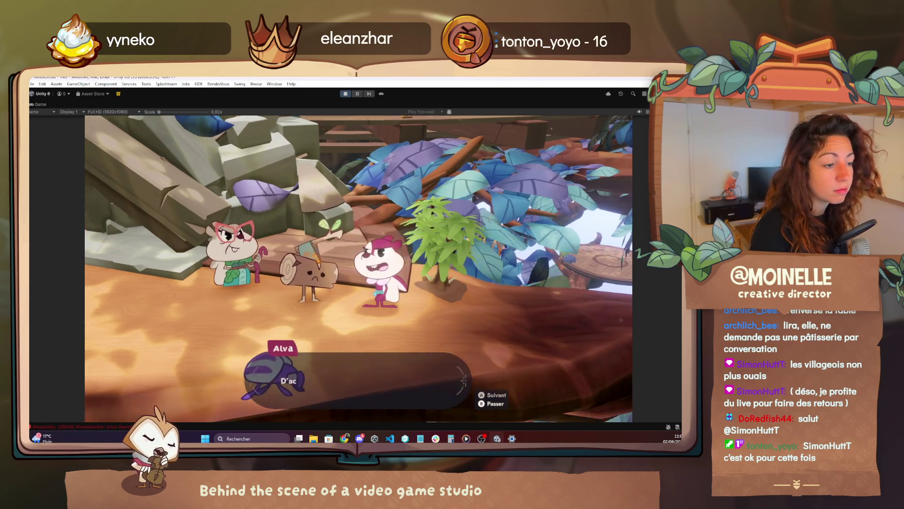
{"action": "key", "text": "space"}
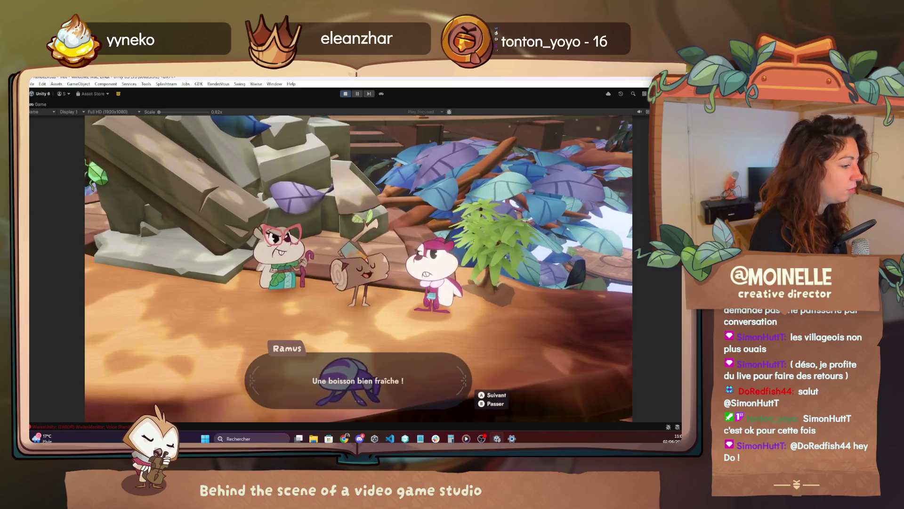
{"action": "key", "text": "space"}
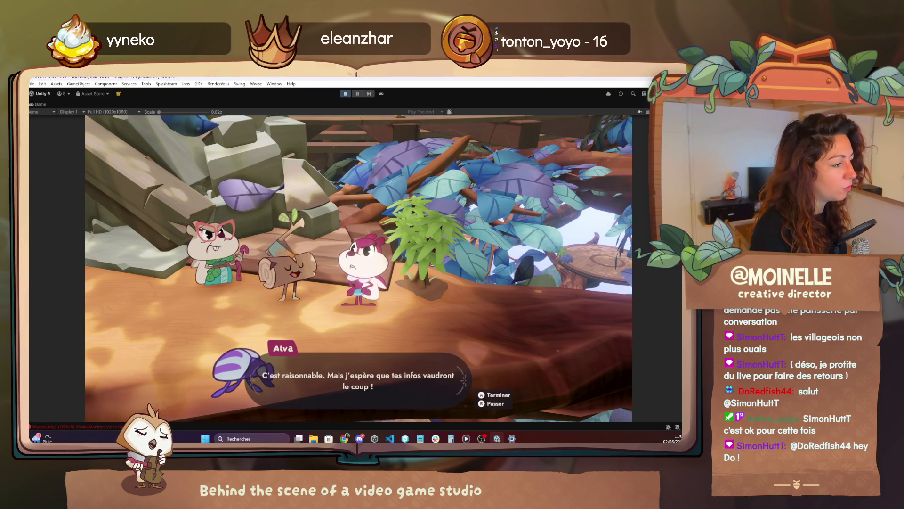
{"action": "key", "text": "space"}
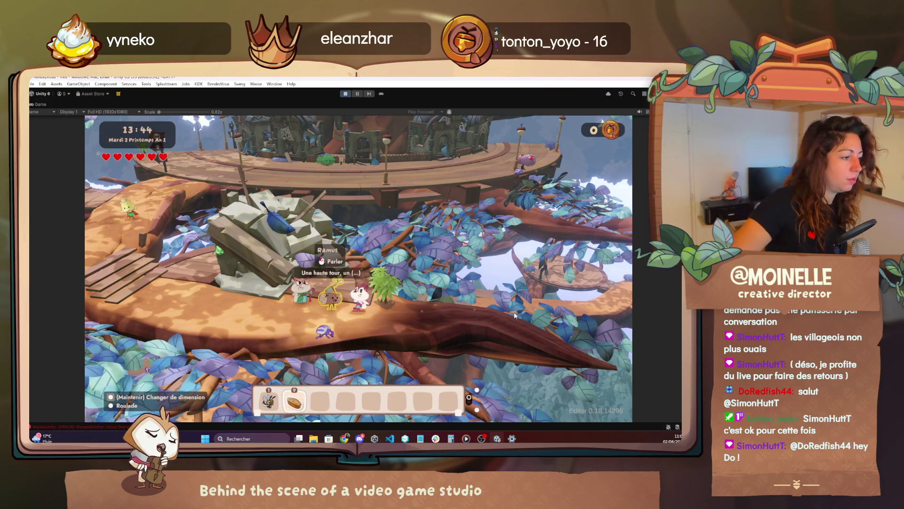
- Talk to Ramus and play through the dialogue up to Drana's line and its end
{"action": "left_click", "coordinate": [515, 315]}
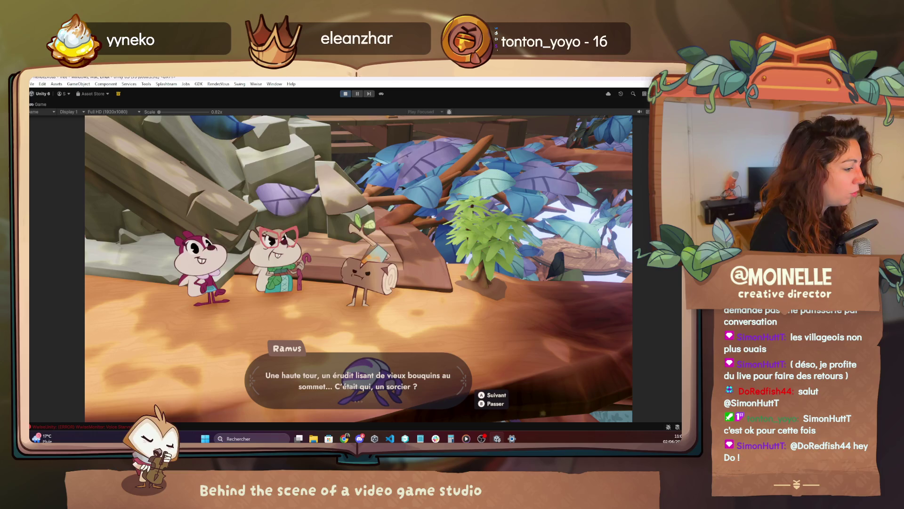
{"action": "key", "text": "space"}
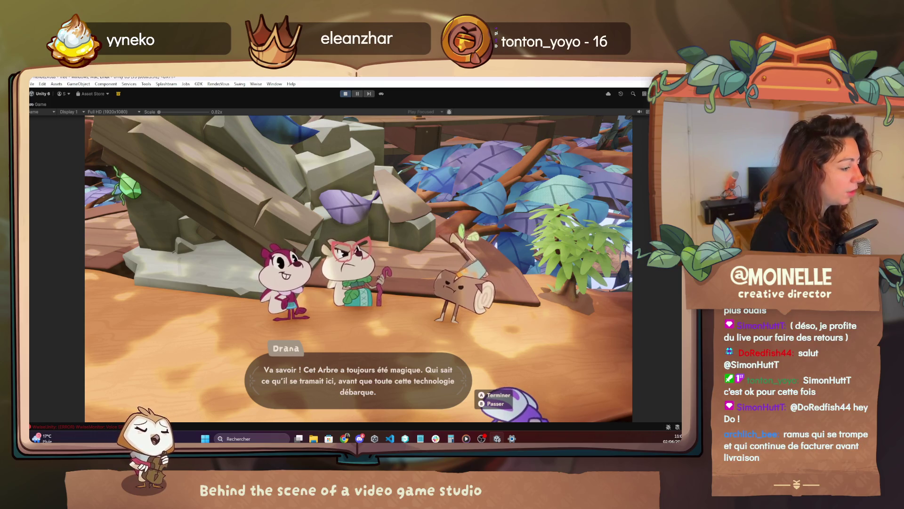
{"action": "key", "text": "space"}
- Walk the character left down the wooden stairs along the branch and open the debug menu
{"action": "key", "text": "a"}
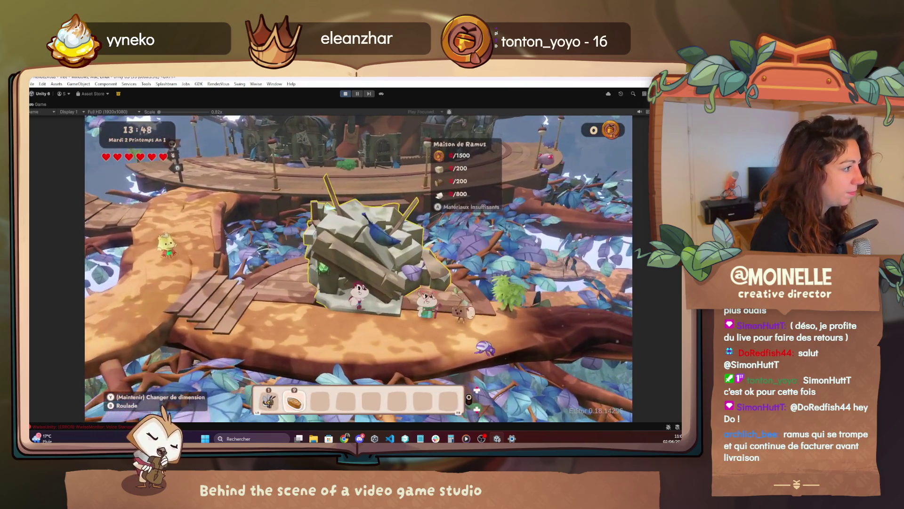
{"action": "key", "text": "a"}
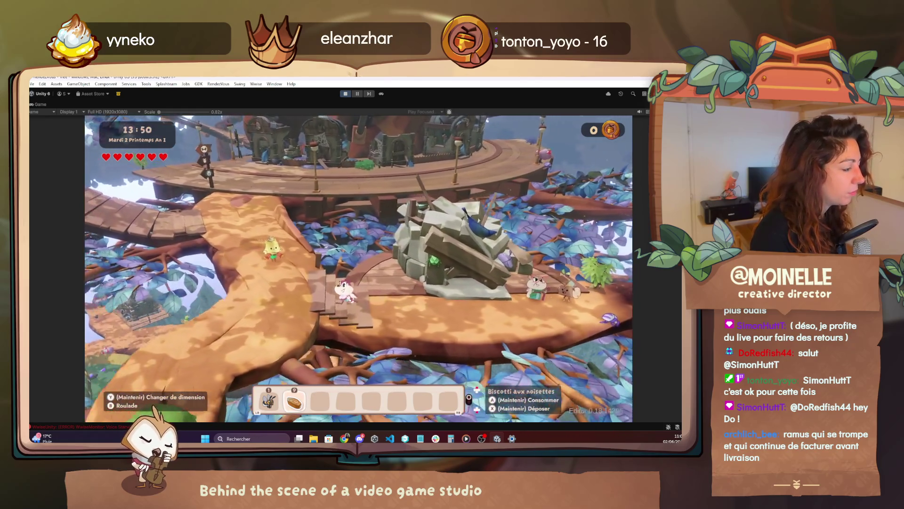
{"action": "key", "text": "a"}
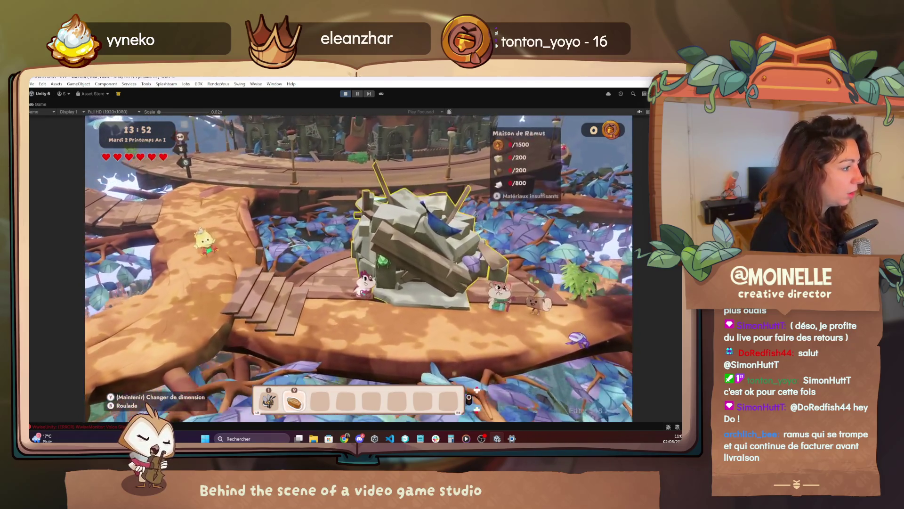
{"action": "key", "text": "a"}
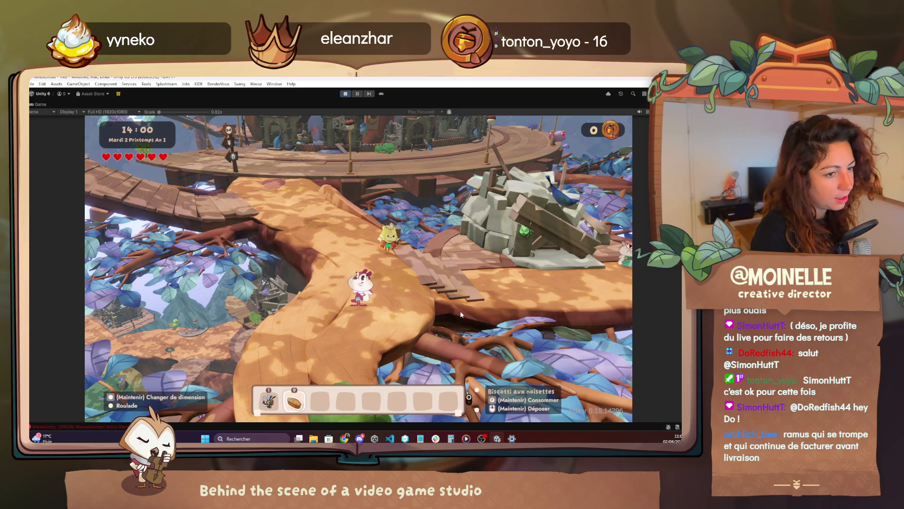
{"action": "key", "text": "F1"}
- Add ten Cherry_Smoothie items from the debug Cheat page using the 'smoo' filter
{"action": "left_click", "coordinate": [131, 139]}
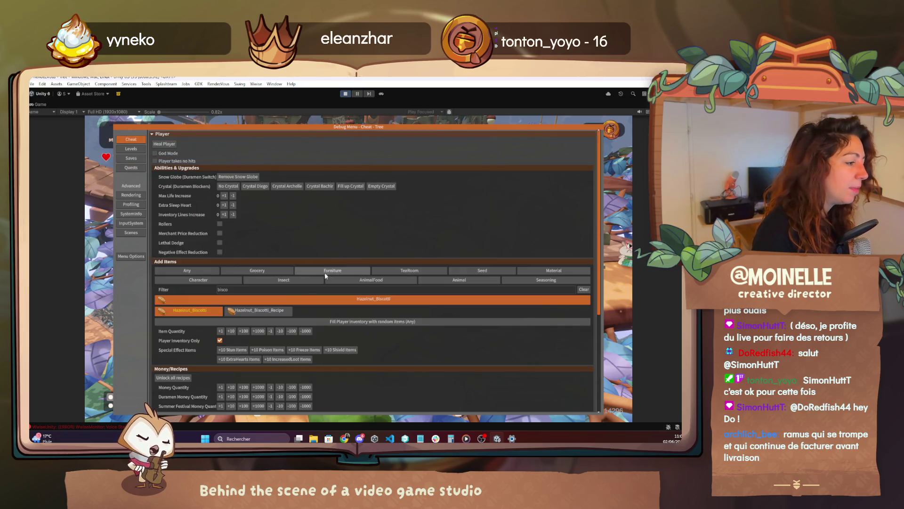
{"action": "left_click", "coordinate": [299, 290]}
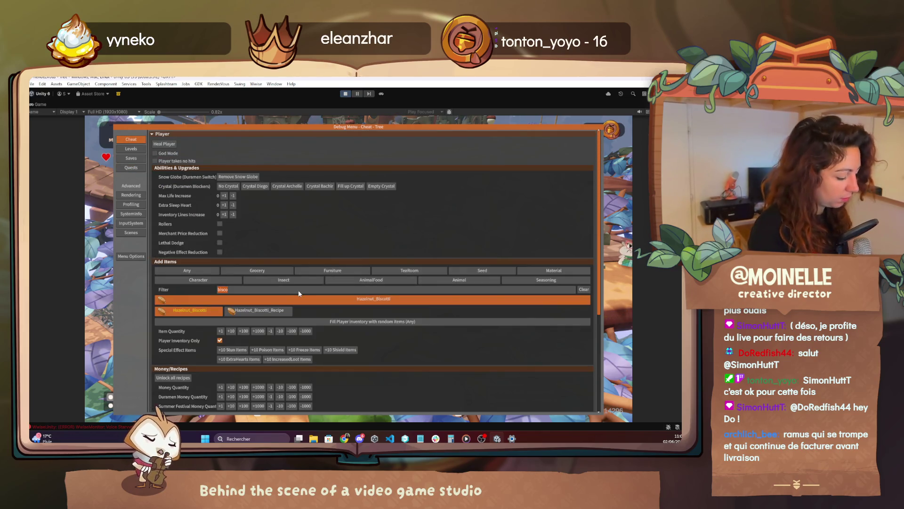
{"action": "type", "text": "smoo"}
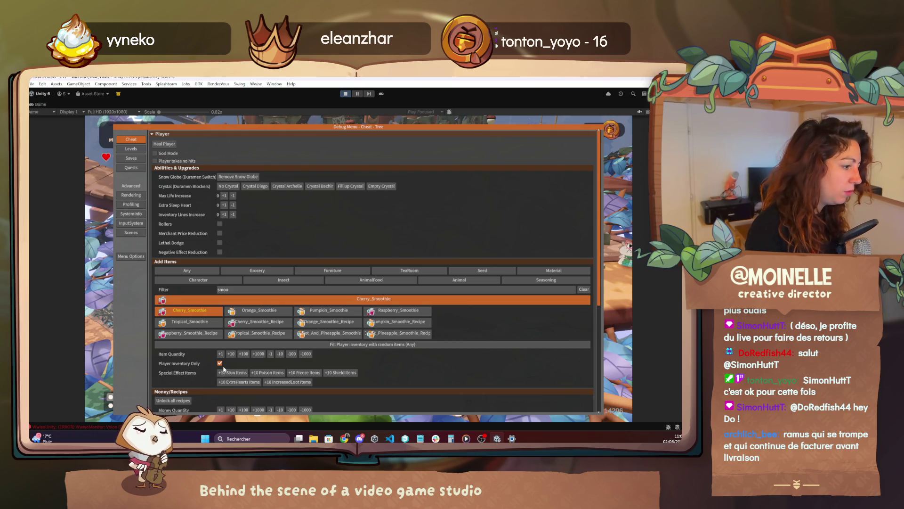
{"action": "left_click", "coordinate": [230, 353]}
- Close the debug menu, advance to Alva's next line, and switch to VS Code
{"action": "key", "text": "F1"}
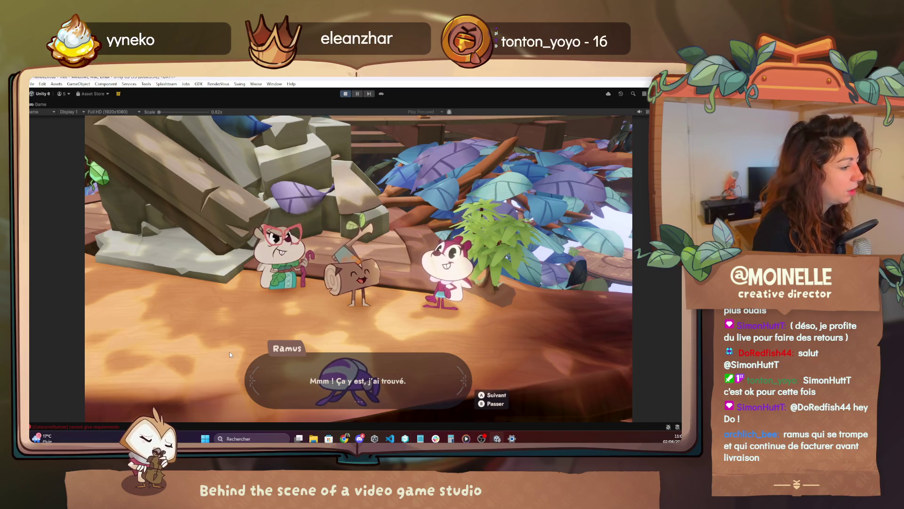
{"action": "key", "text": "space"}
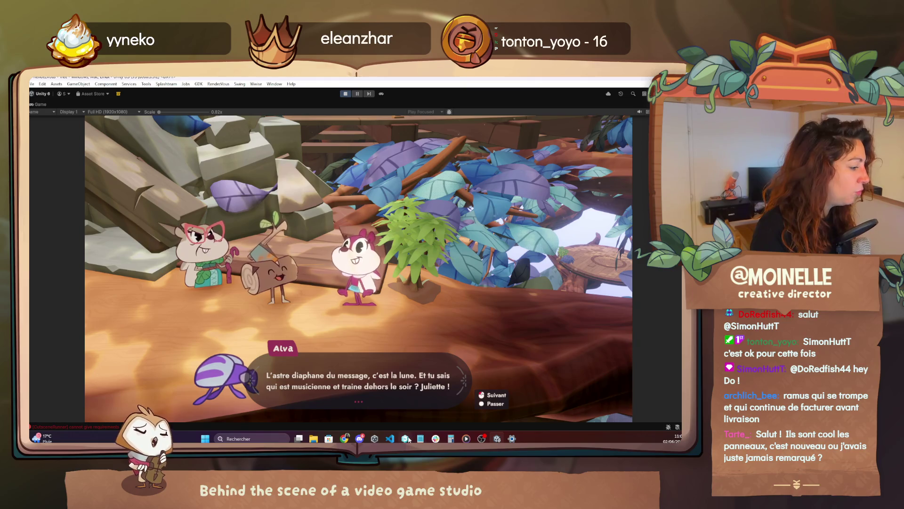
{"action": "left_click", "coordinate": [389, 438]}
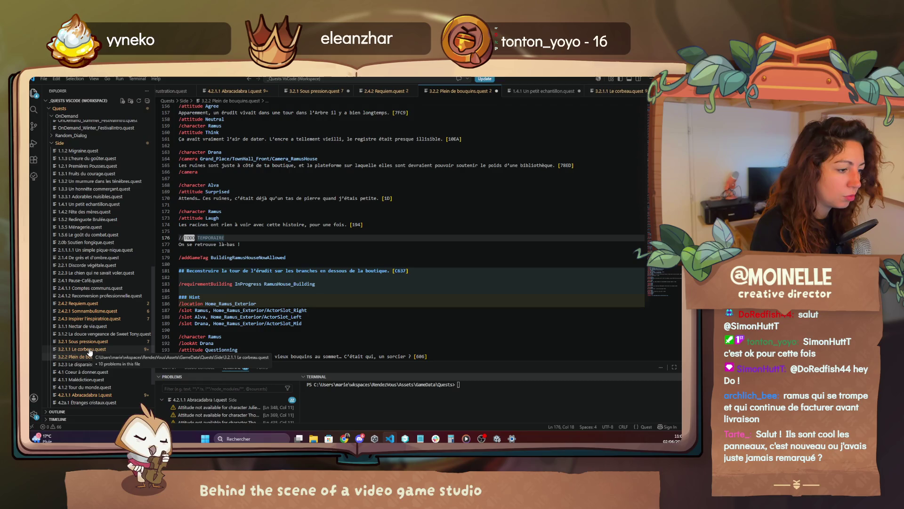
- In 3.2.1 Le corbeau.quest, insert '/character Ramus' after line 306, then return to Unity
{"action": "left_click", "coordinate": [89, 351]}
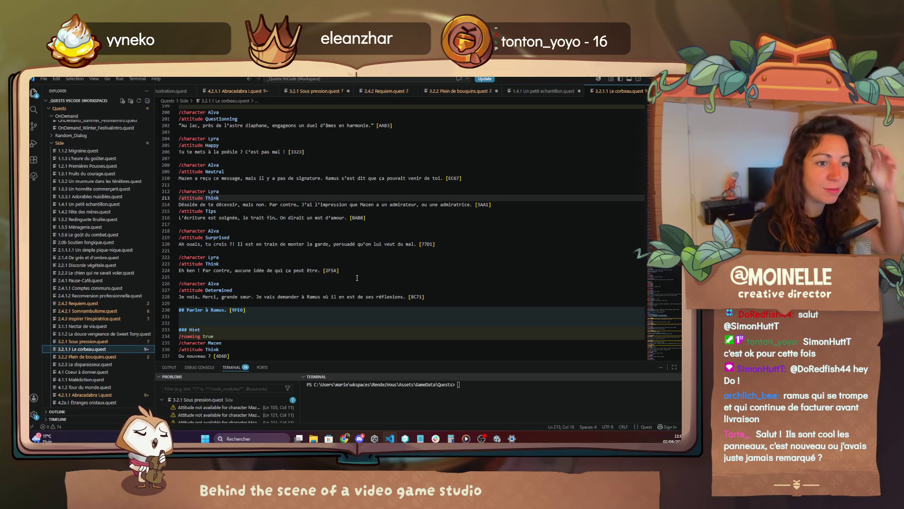
{"action": "scroll", "coordinate": [339, 259], "scroll_direction": "down", "scroll_amount": 1}
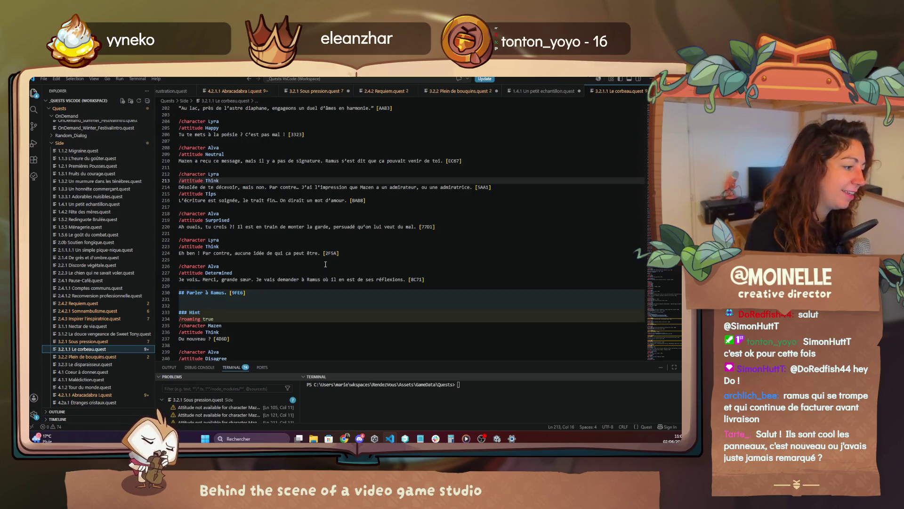
{"action": "scroll", "coordinate": [325, 265], "scroll_direction": "down", "scroll_amount": 4}
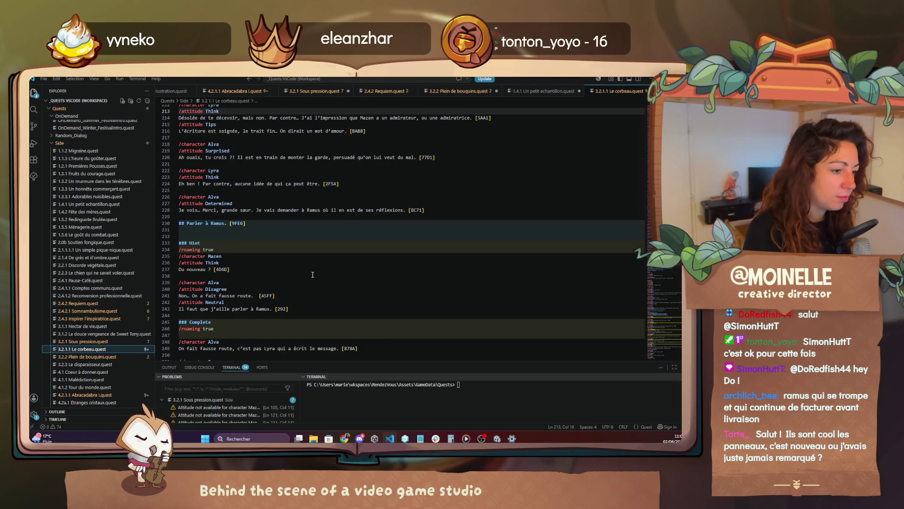
{"action": "scroll", "coordinate": [313, 275], "scroll_direction": "down", "scroll_amount": 2}
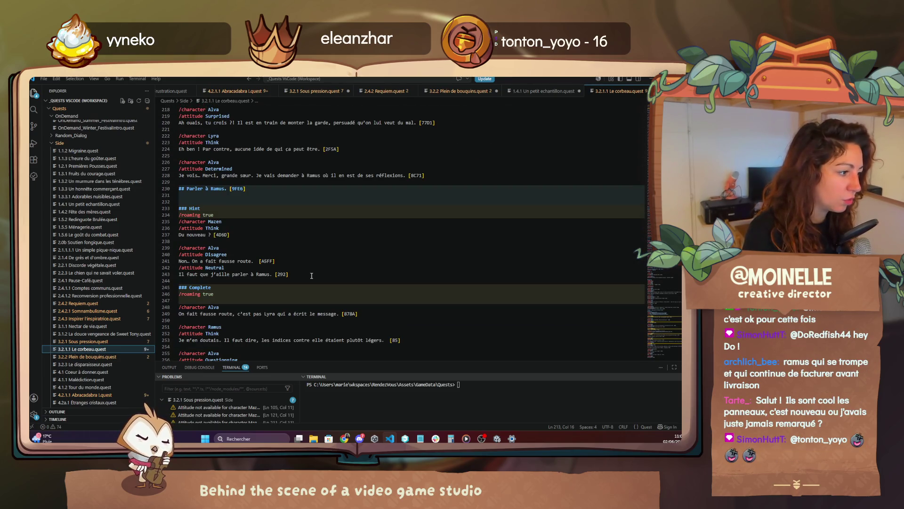
{"action": "scroll", "coordinate": [311, 275], "scroll_direction": "down", "scroll_amount": 13}
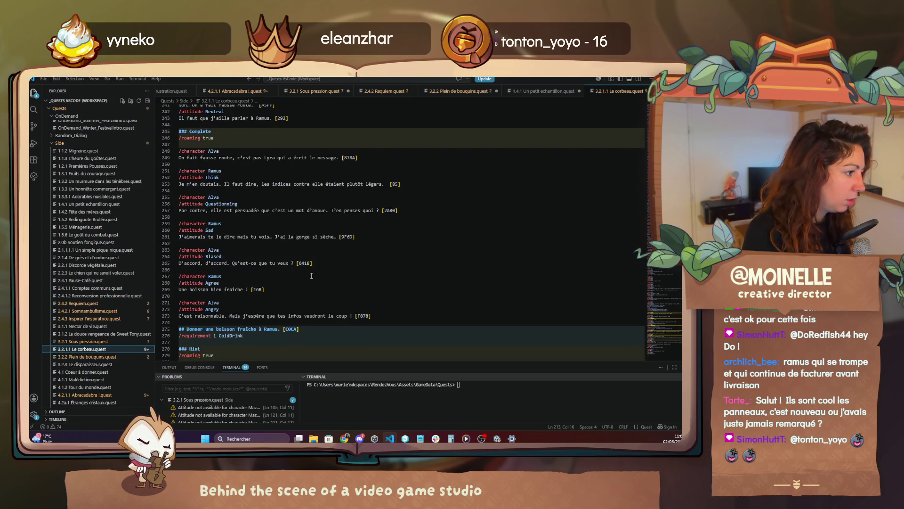
{"action": "scroll", "coordinate": [312, 275], "scroll_direction": "down", "scroll_amount": 3}
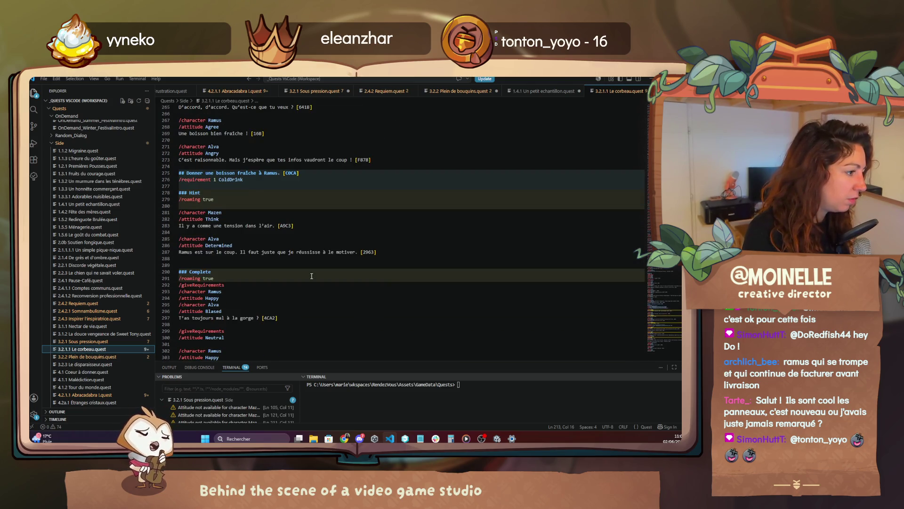
{"action": "scroll", "coordinate": [311, 276], "scroll_direction": "down", "scroll_amount": 4}
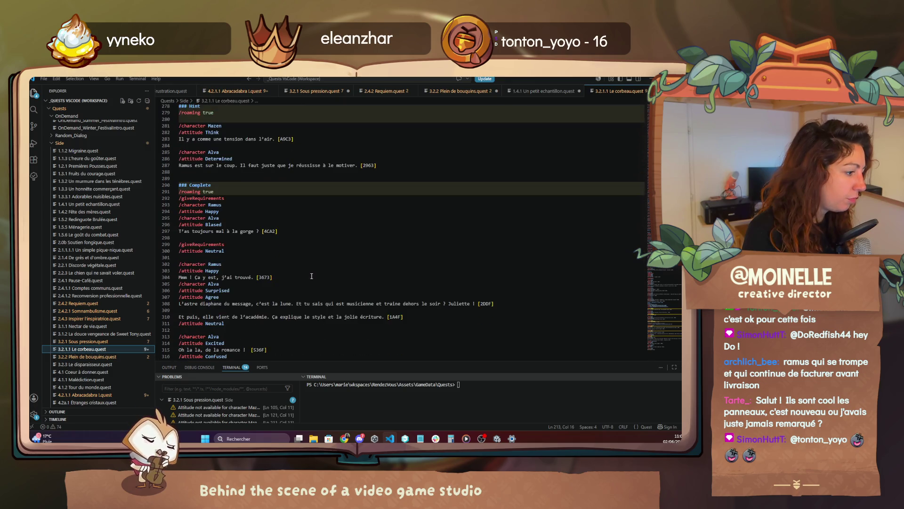
{"action": "left_click", "coordinate": [240, 292]}
{"action": "key", "text": "Return"}
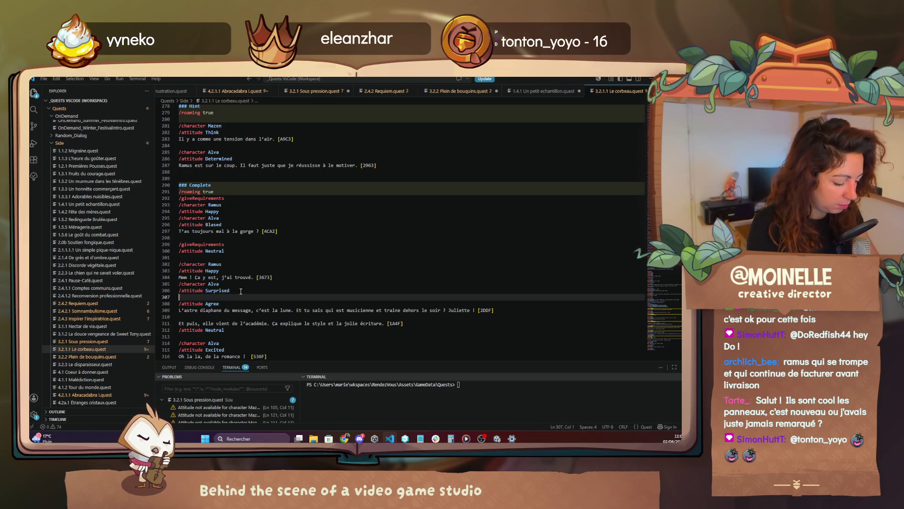
{"action": "type", "text": "/character Ramus"}
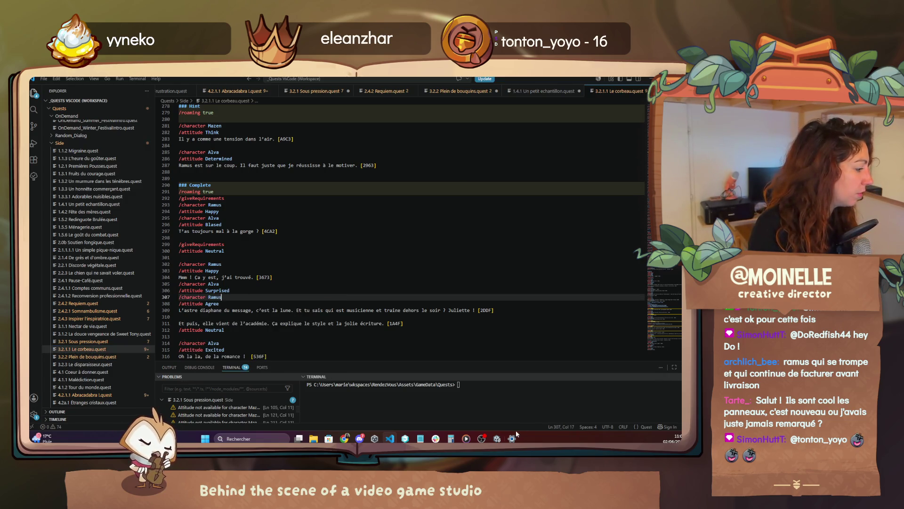
{"action": "left_click", "coordinate": [496, 438]}
- Advance the remaining romance dialogue through Ramus's and Alva's lines and end it with Terminer
{"action": "left_click", "coordinate": [444, 327]}
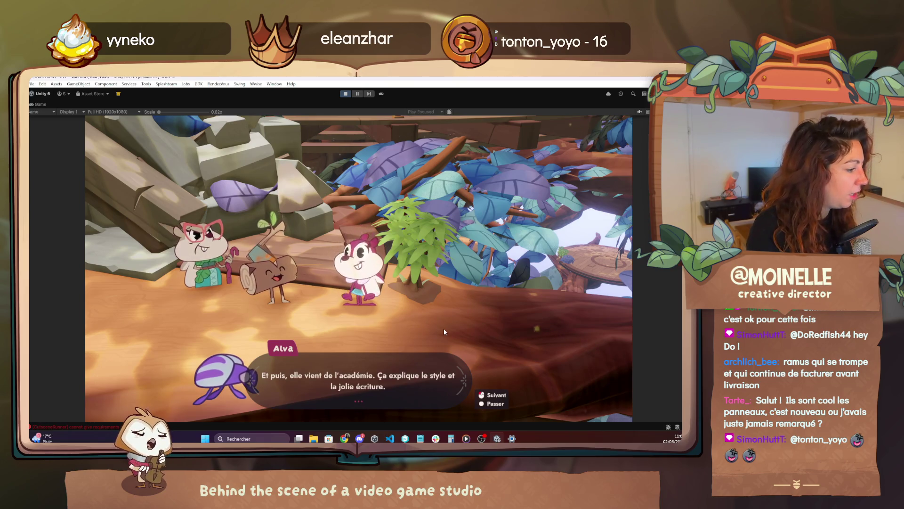
{"action": "left_click", "coordinate": [442, 331]}
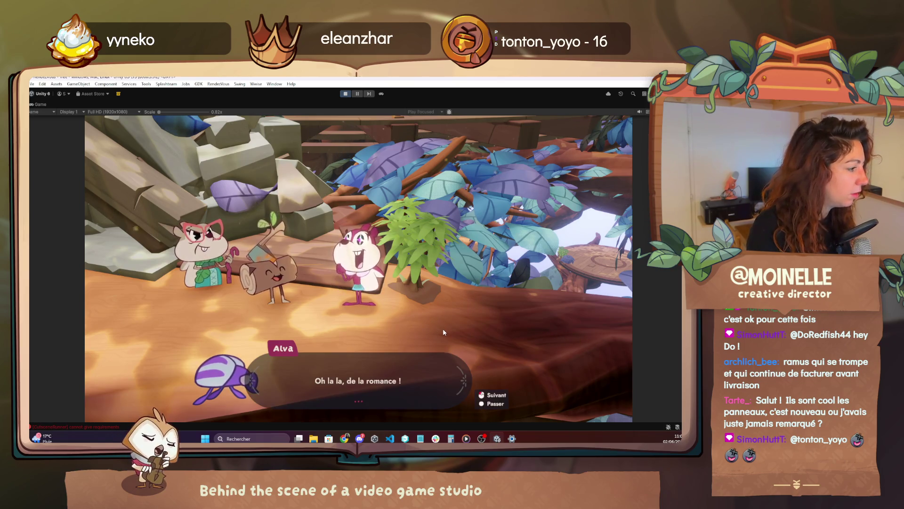
{"action": "left_click", "coordinate": [460, 306]}
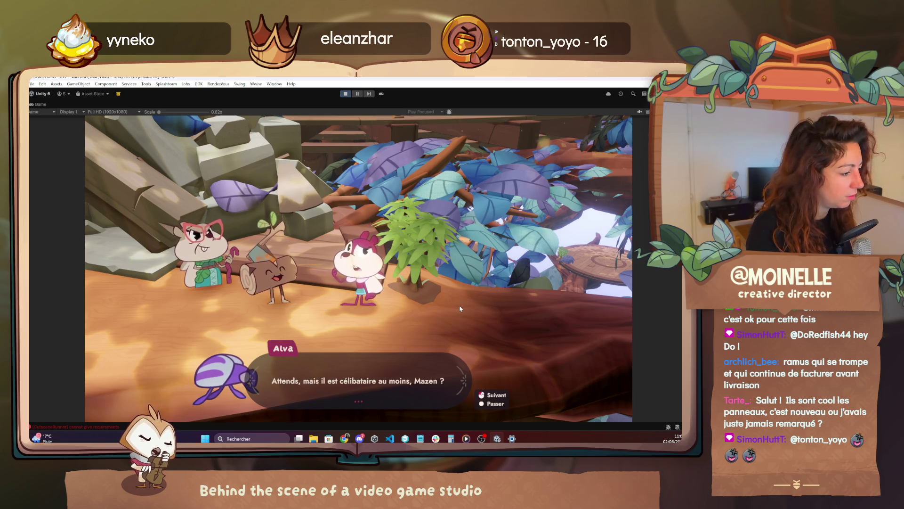
{"action": "left_click", "coordinate": [493, 294]}
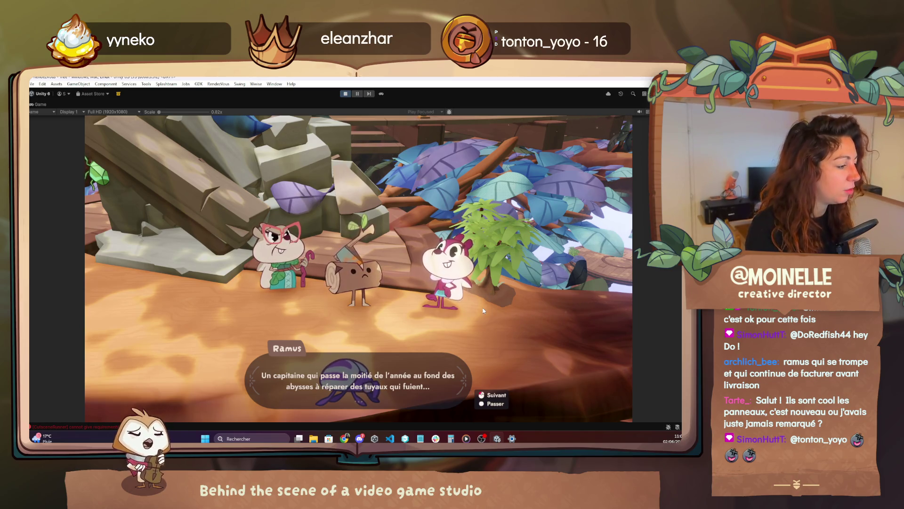
{"action": "left_click", "coordinate": [483, 310]}
{"action": "left_click", "coordinate": [480, 313]}
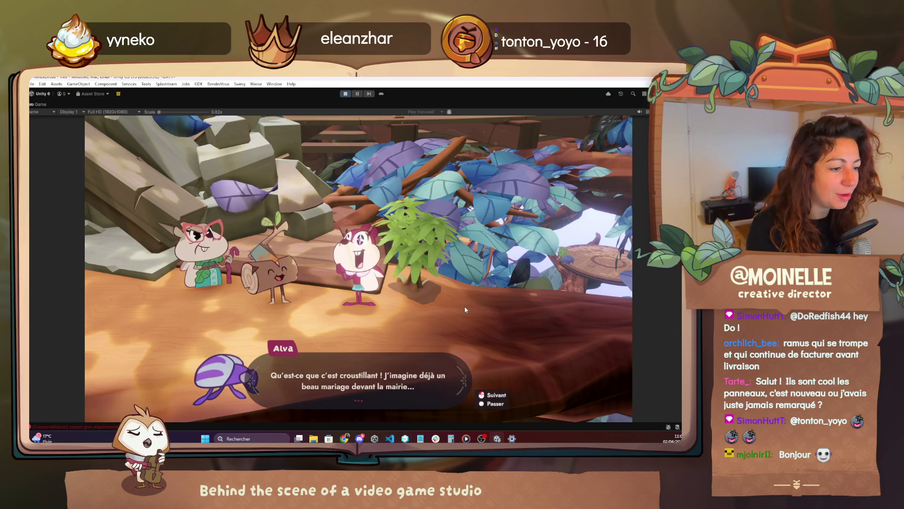
{"action": "left_click", "coordinate": [465, 309]}
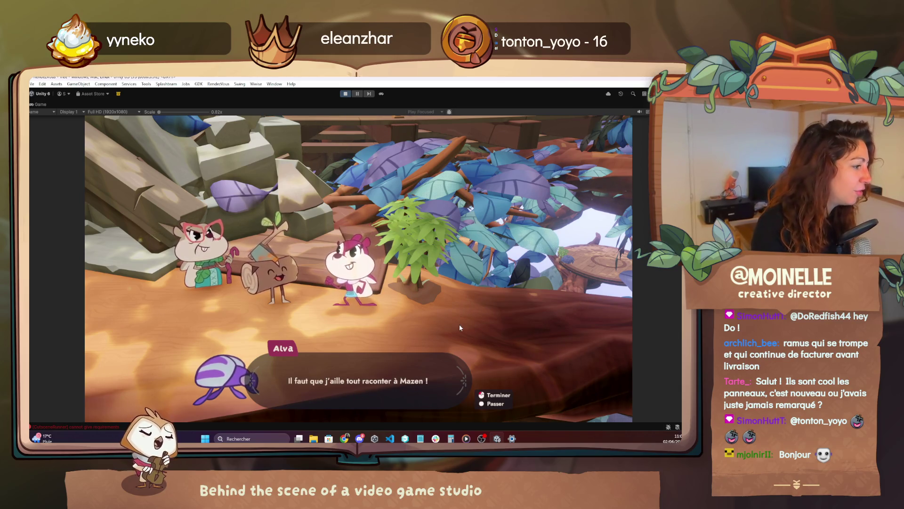
{"action": "left_click", "coordinate": [460, 327]}
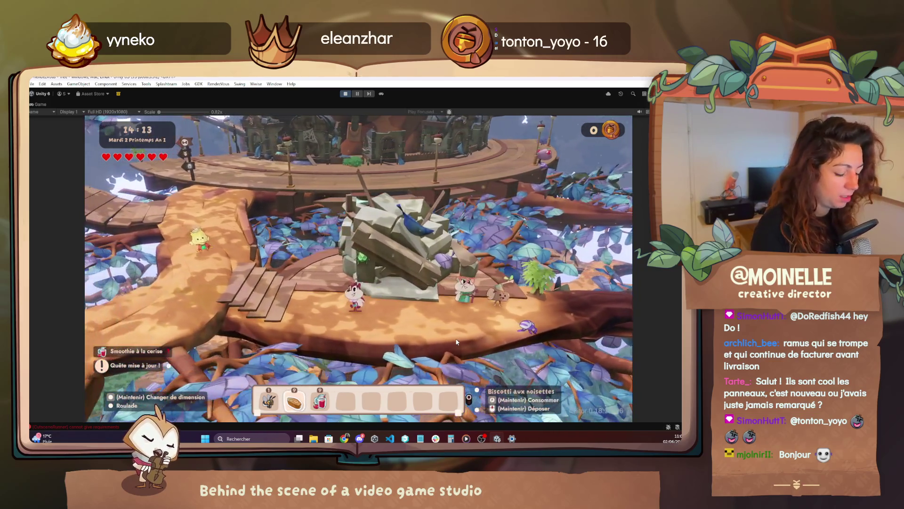
- Teleport the player to Mazen via the debug menu's Quests list, starting his dialogue
{"action": "key", "text": "F1"}
{"action": "scroll", "coordinate": [206, 273], "scroll_direction": "down", "scroll_amount": 2}
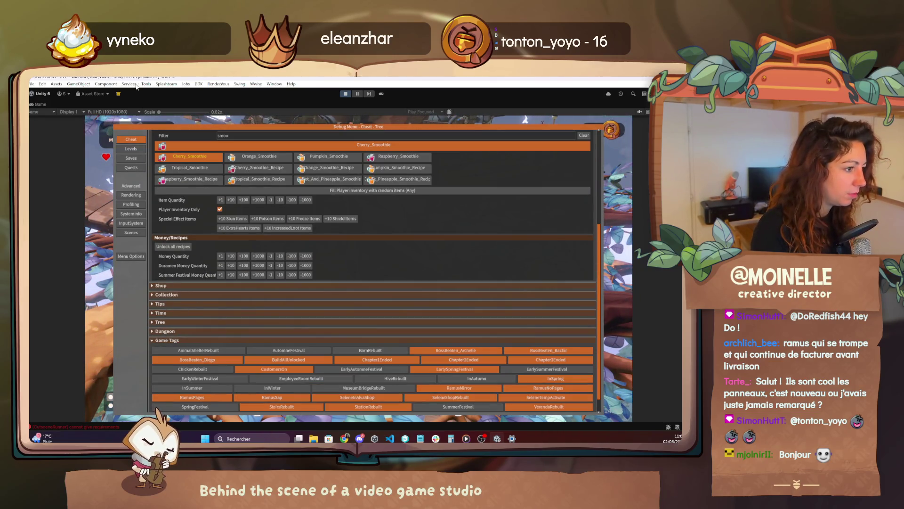
{"action": "left_click", "coordinate": [131, 167]}
{"action": "scroll", "coordinate": [259, 320], "scroll_direction": "down", "scroll_amount": 3}
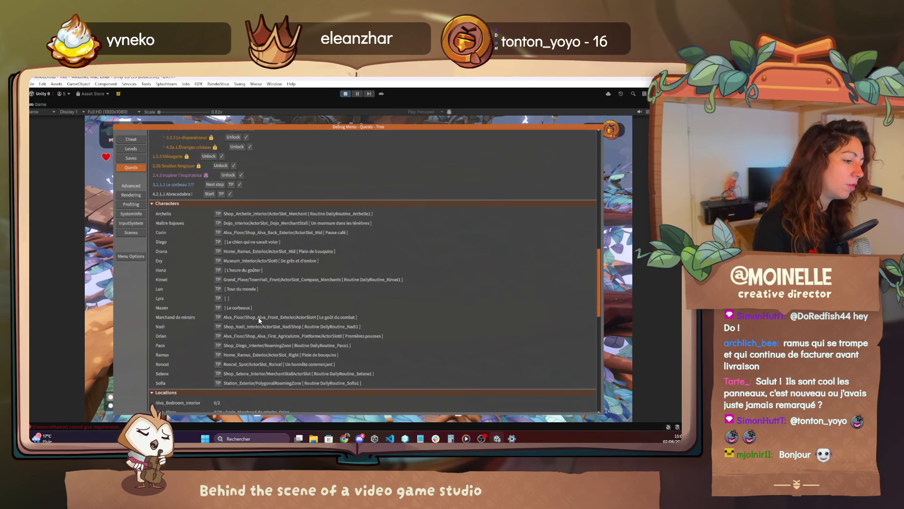
{"action": "left_click", "coordinate": [221, 309]}
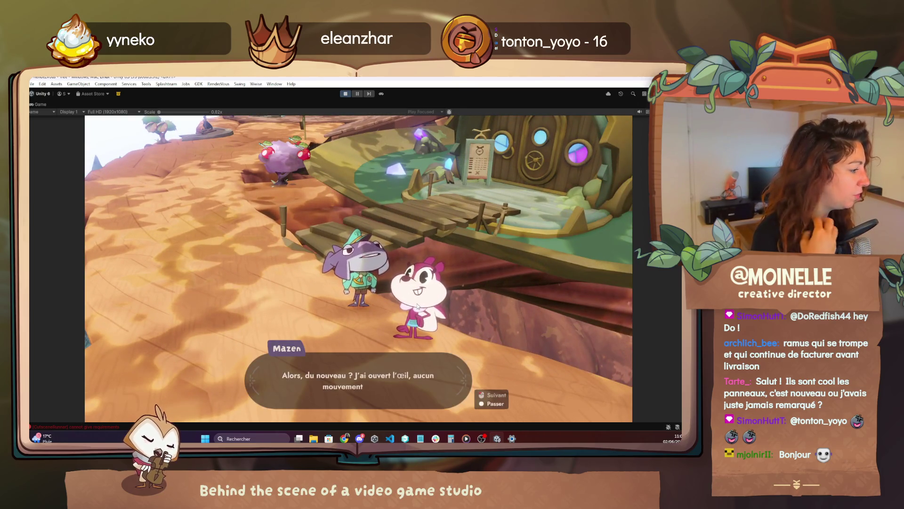
- Advance the Mazen and Alva love-letter dialogue until Juliette arrives and apologises
{"action": "left_click", "coordinate": [416, 309]}
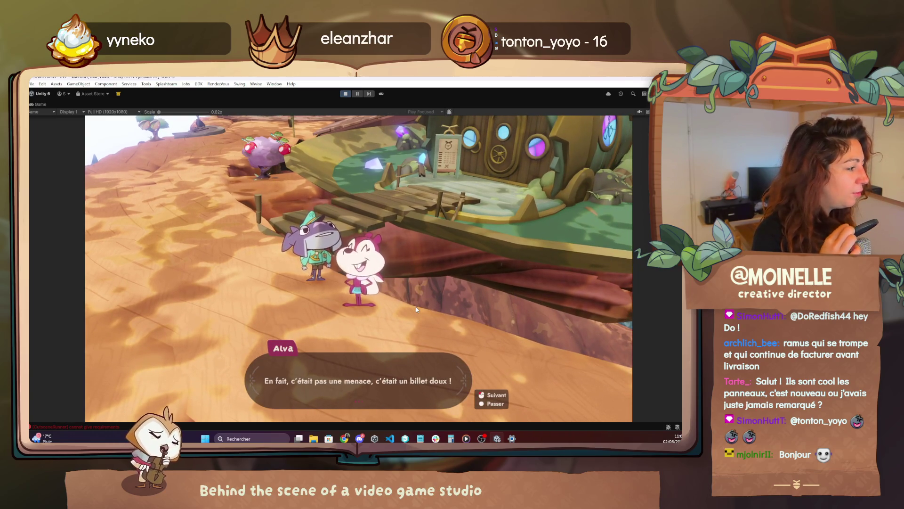
{"action": "left_click", "coordinate": [416, 310]}
{"action": "left_click", "coordinate": [416, 309]}
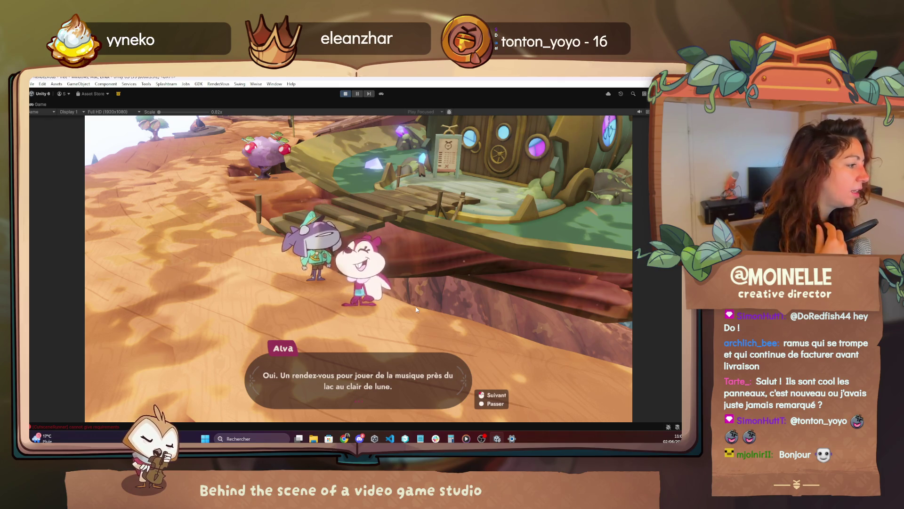
{"action": "left_click", "coordinate": [416, 310]}
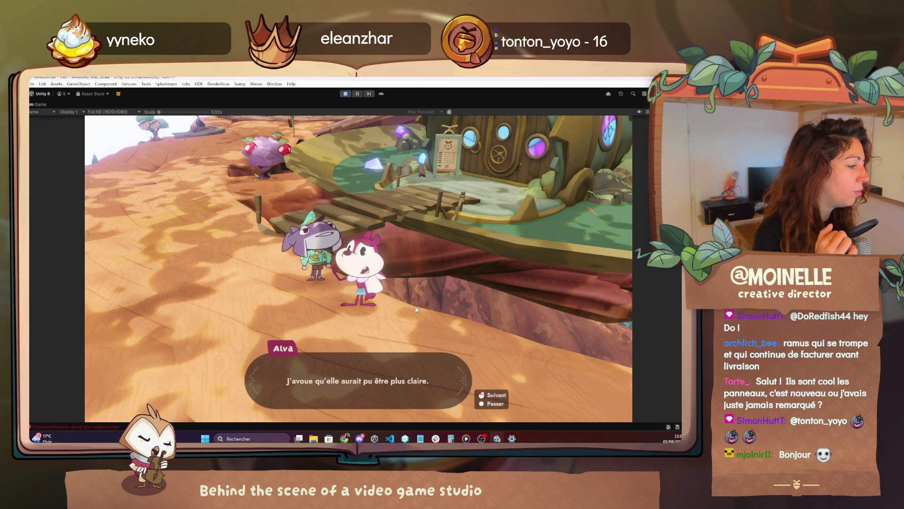
{"action": "left_click", "coordinate": [416, 310]}
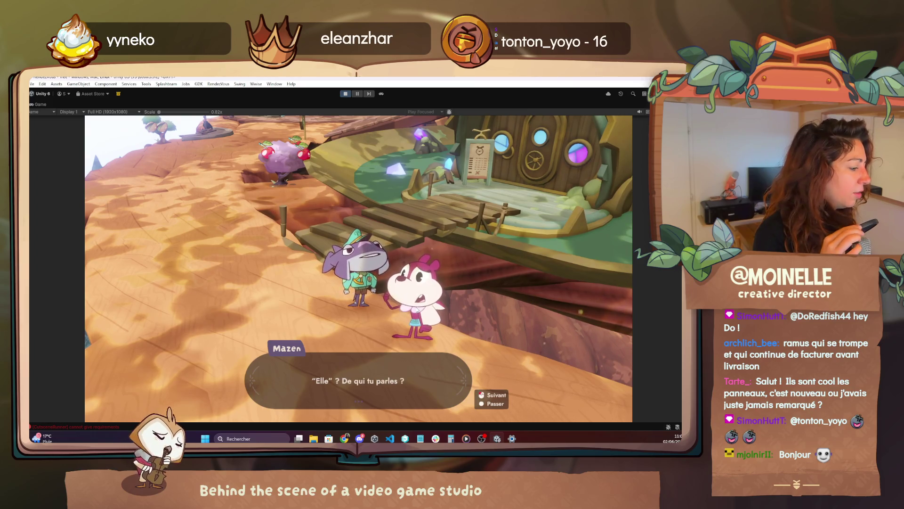
{"action": "left_click", "coordinate": [416, 310]}
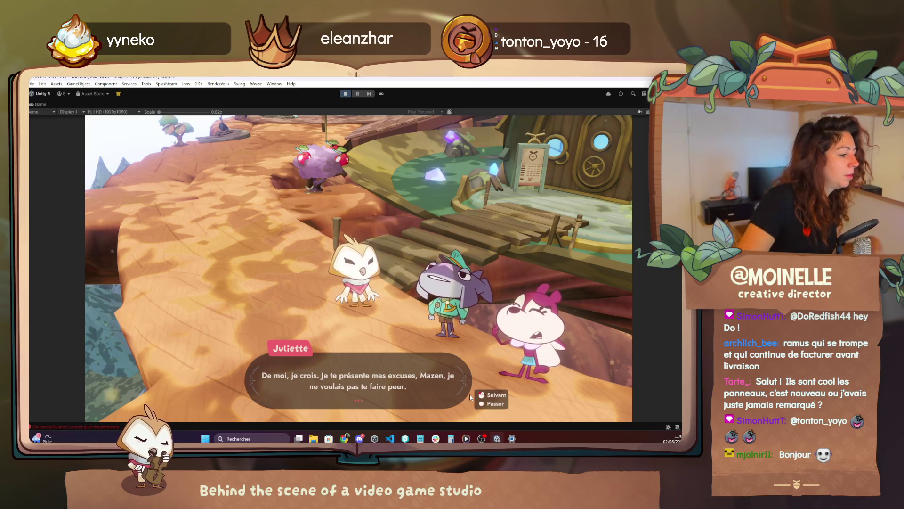
- Advance the Juliette and Mazen conversation until Alva receives the Bugnes recipe
{"action": "left_click", "coordinate": [525, 362]}
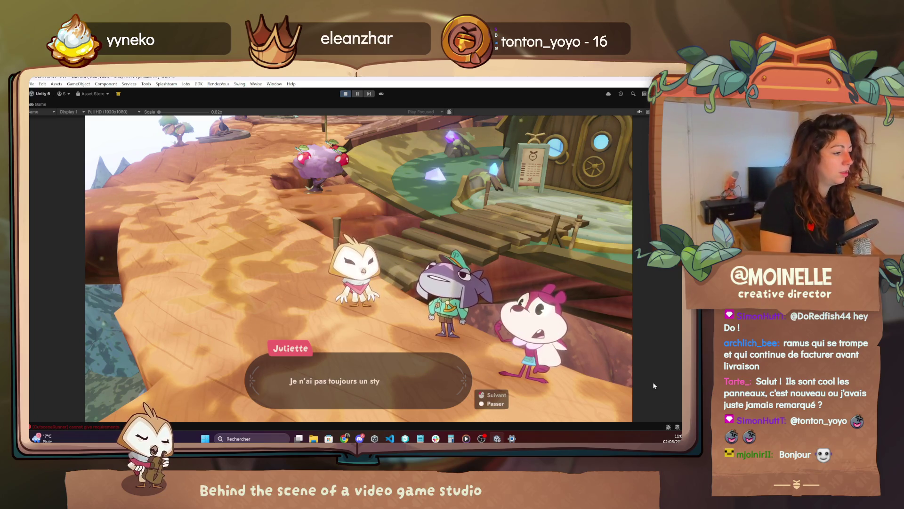
{"action": "key", "text": "space"}
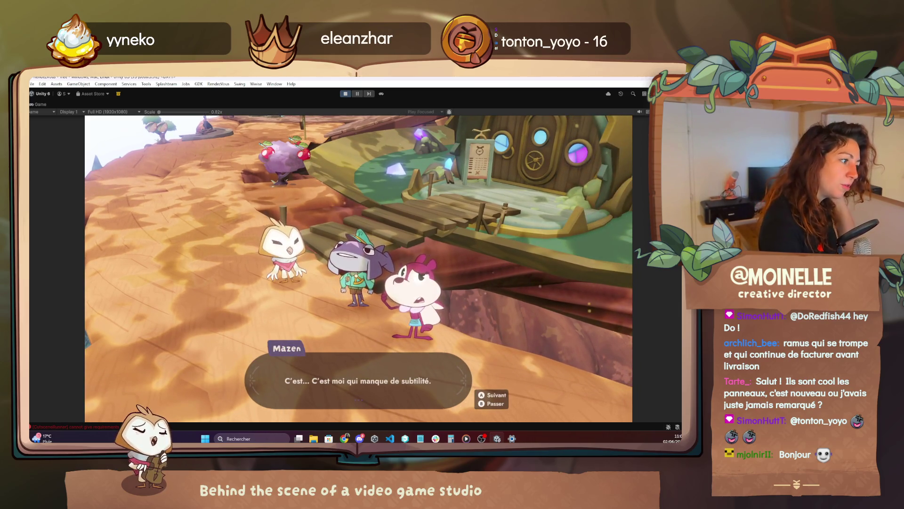
{"action": "key", "text": "space"}
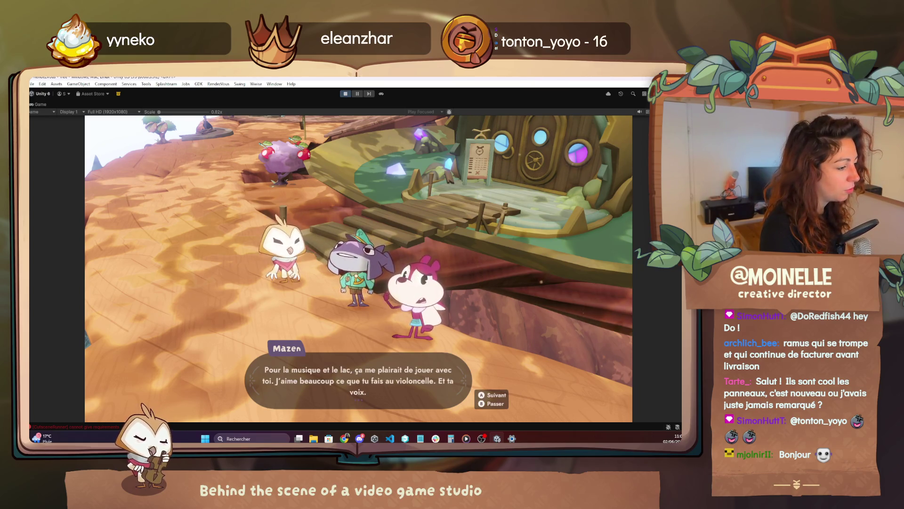
{"action": "key", "text": "space"}
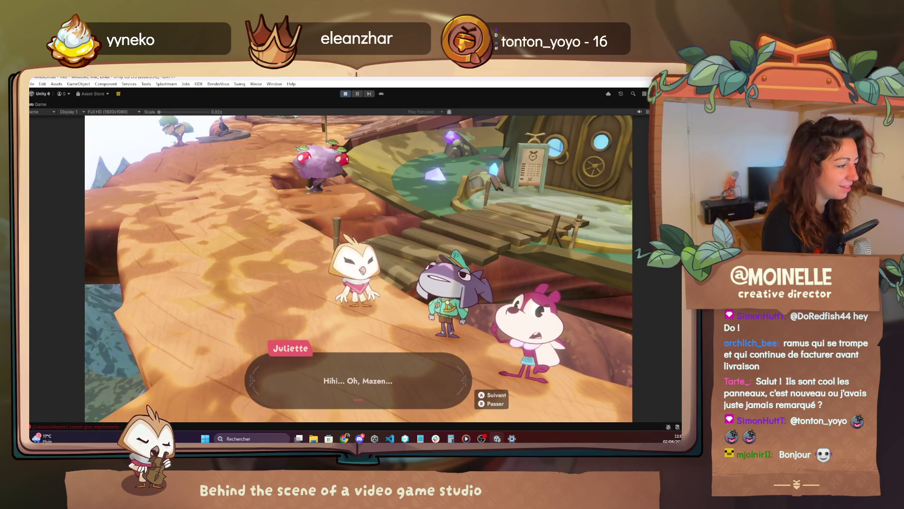
{"action": "key", "text": "space"}
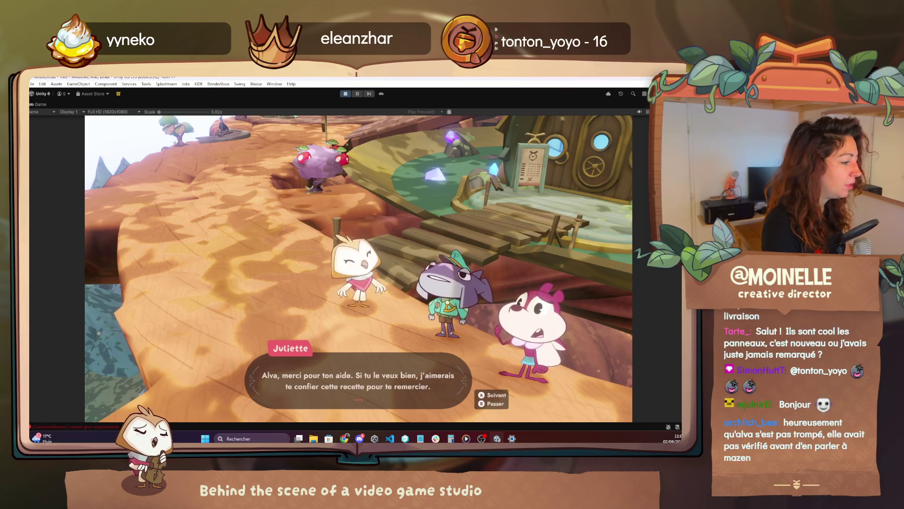
{"action": "key", "text": "space"}
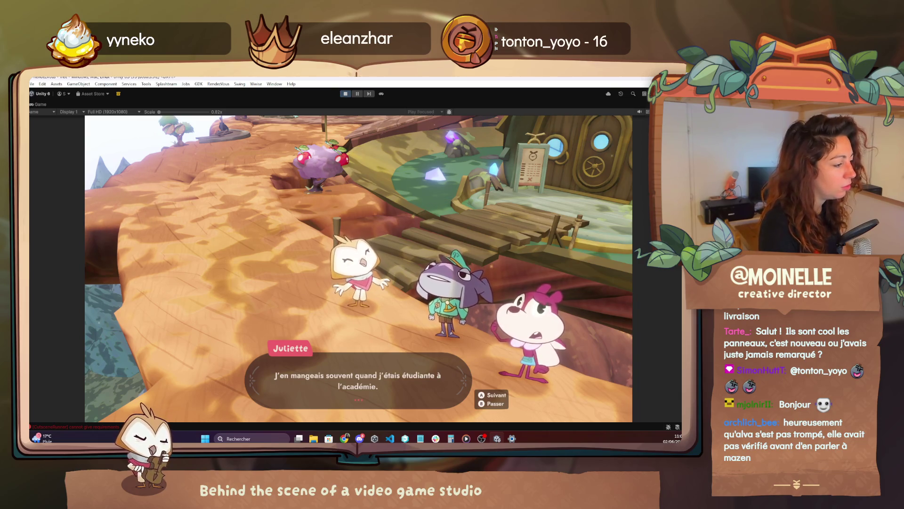
{"action": "key", "text": "space"}
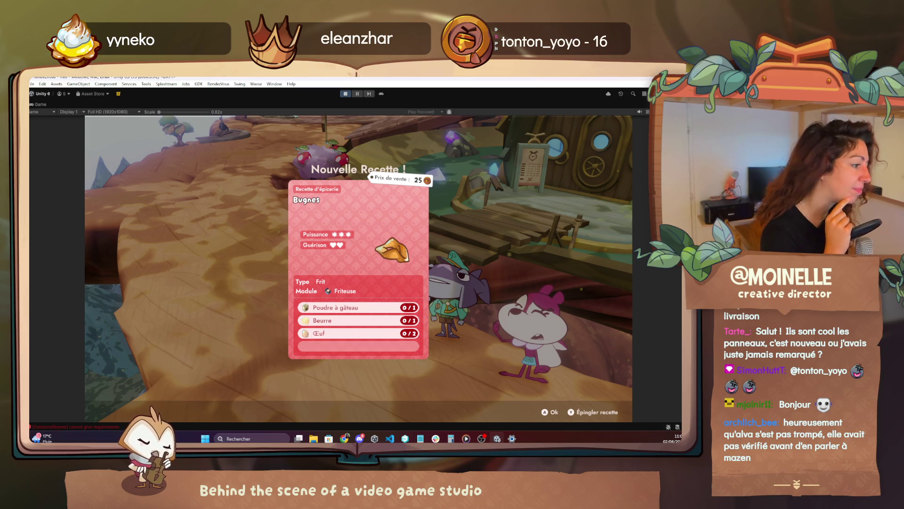
- Dismiss the Nouvelle Recette card and advance to Mazen's closing line 'Avec... plaisir.'
{"action": "key", "text": "Return"}
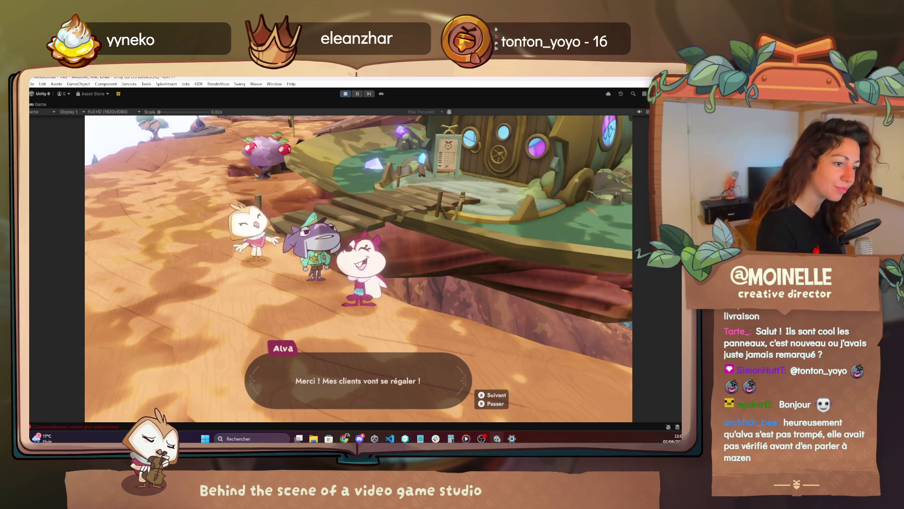
{"action": "key", "text": "Return"}
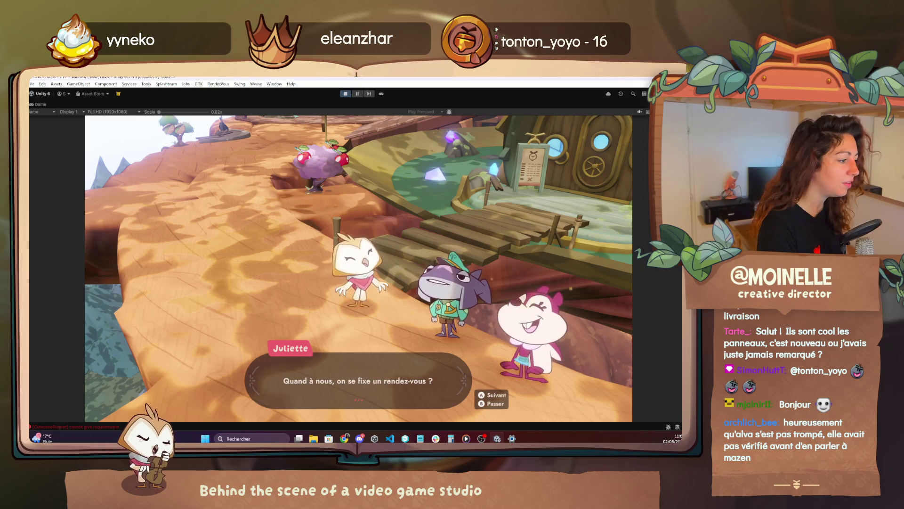
{"action": "key", "text": "Return"}
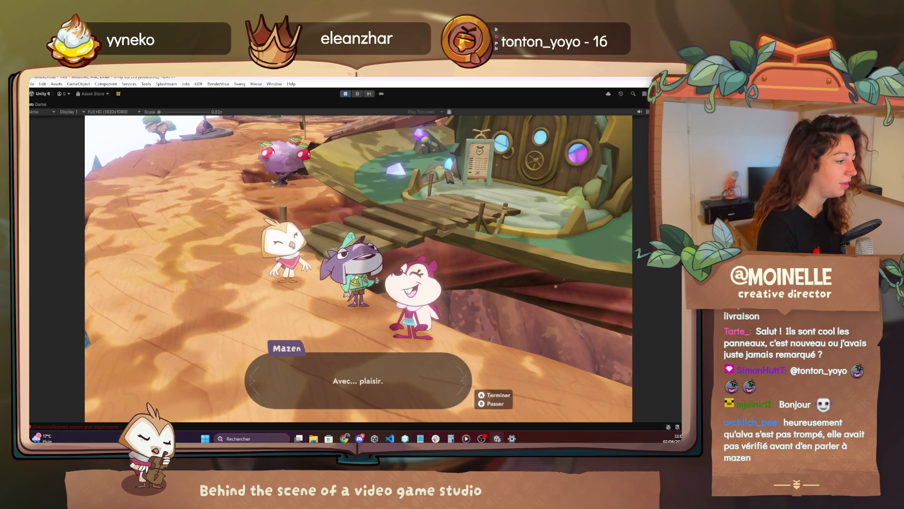
- Add '/lookAt Juliette' below Mazen's '/attitude Happy' line in Le corbeau.quest
{"action": "key", "text": "alt+Tab"}
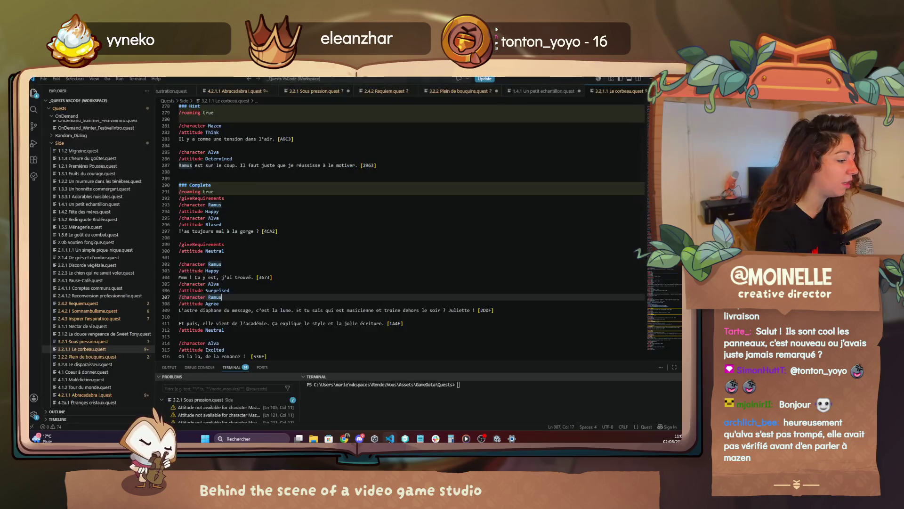
{"action": "scroll", "coordinate": [254, 325], "scroll_direction": "down", "scroll_amount": 20}
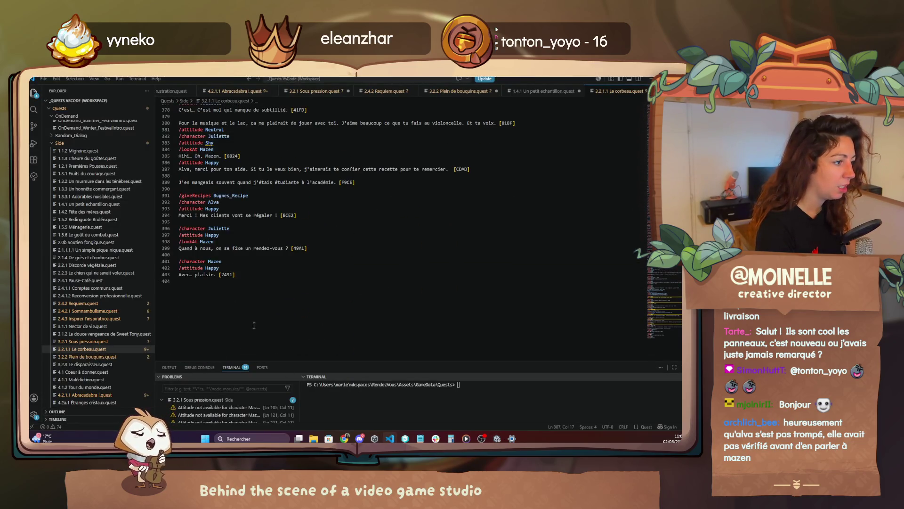
{"action": "left_click", "coordinate": [227, 265]}
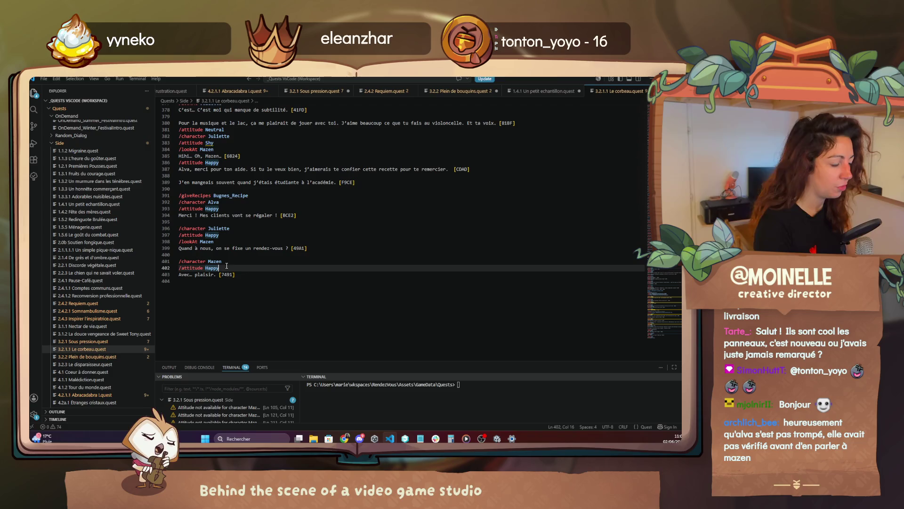
{"action": "key", "text": "Return"}
{"action": "type", "text": "/loo"}
{"action": "key", "text": "Tab"}
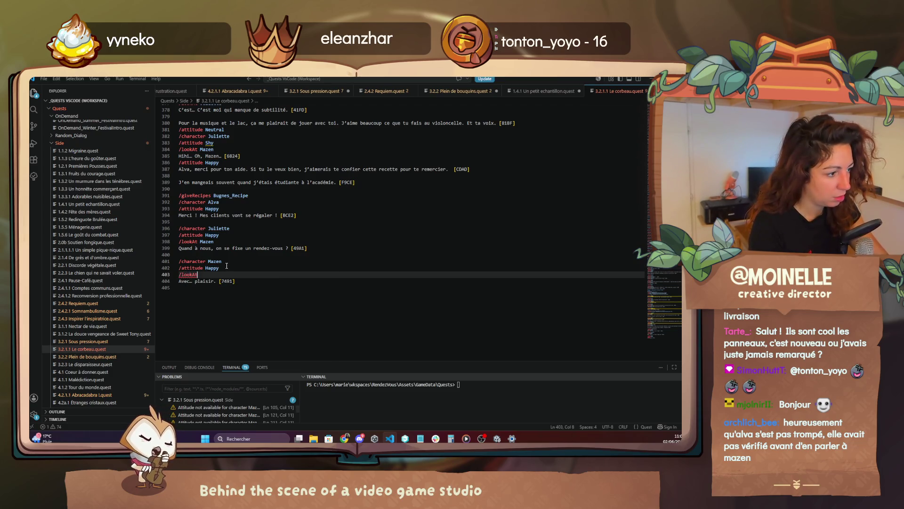
{"action": "type", "text": "Juliette"}
{"action": "key", "text": "Return"}
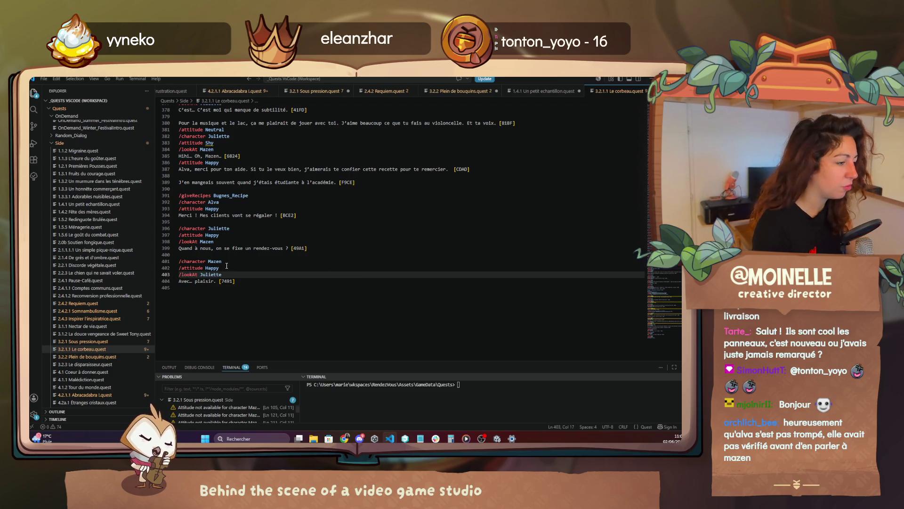
{"action": "key", "text": "alt+Tab"}
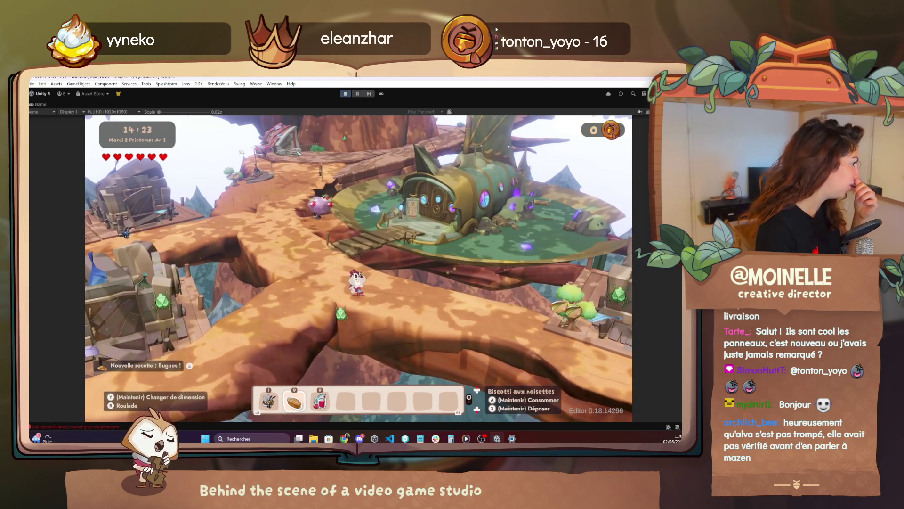
- Reopen the debug menu and teleport the player into Nadi's shop
{"action": "key", "text": "F1"}
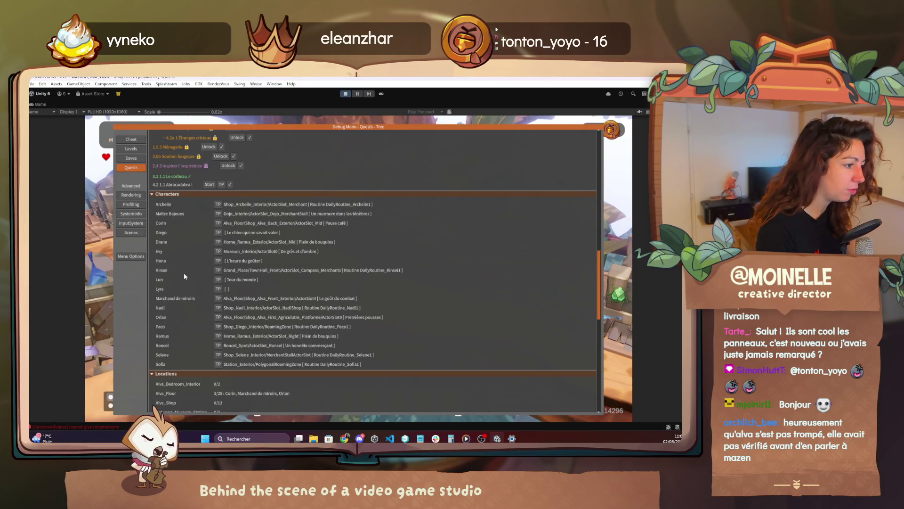
{"action": "key", "text": "F1"}
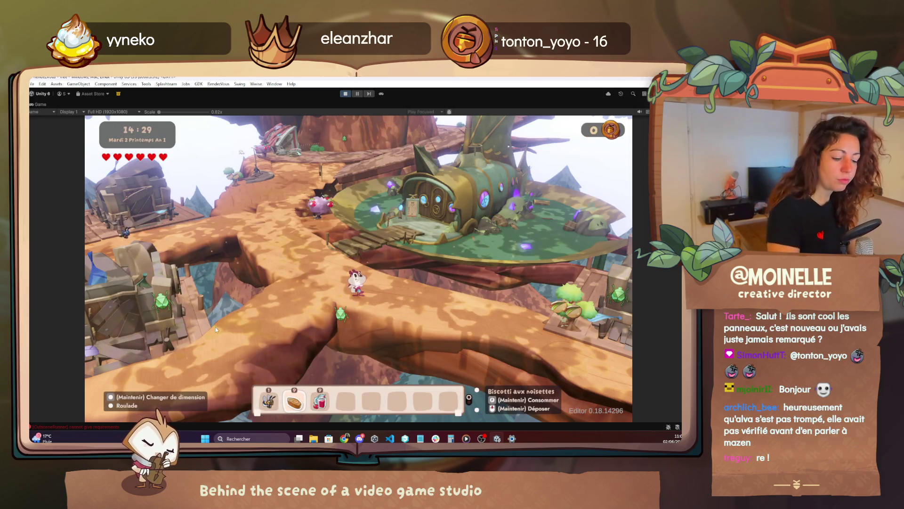
{"action": "key", "text": "F1"}
{"action": "scroll", "coordinate": [220, 268], "scroll_direction": "up", "scroll_amount": 3}
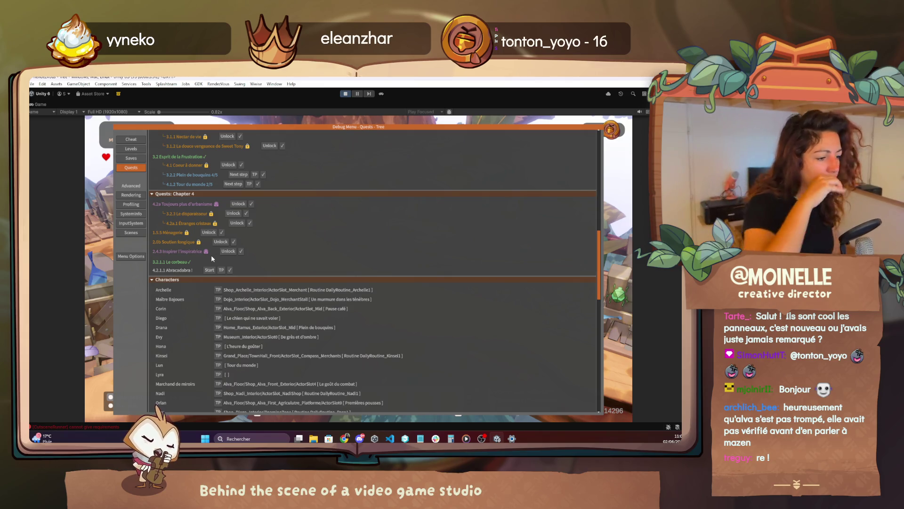
{"action": "left_click", "coordinate": [219, 393]}
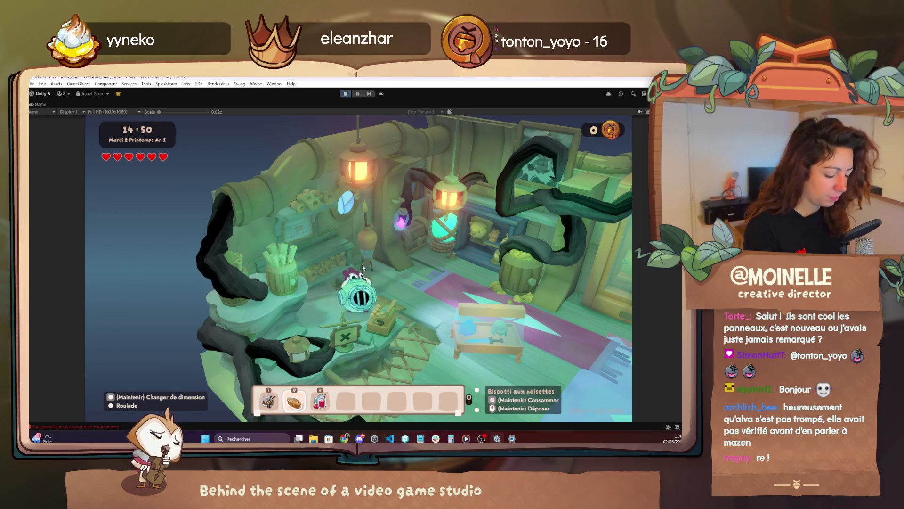
- Eat one hazelnut biscotti, leaving eight, then walk across Nadi's shop toward the exit
{"action": "left_click", "coordinate": [363, 268]}
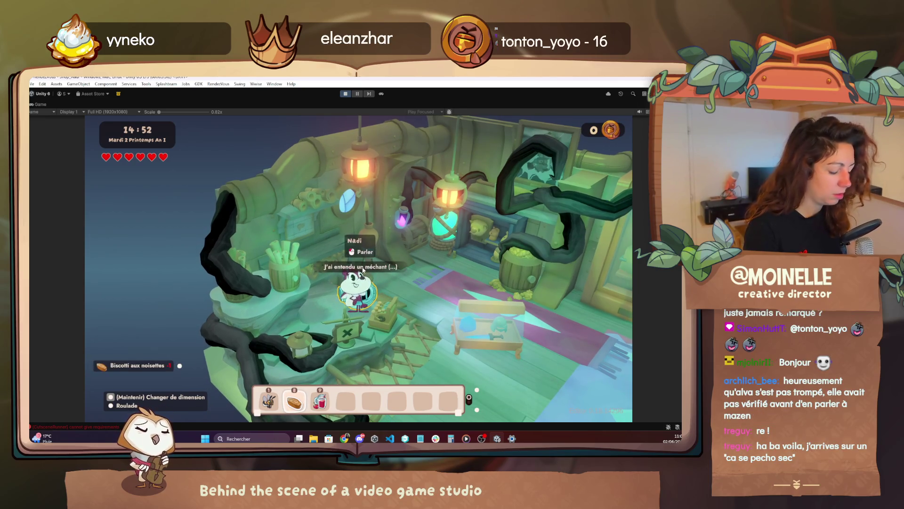
{"action": "key", "text": "d"}
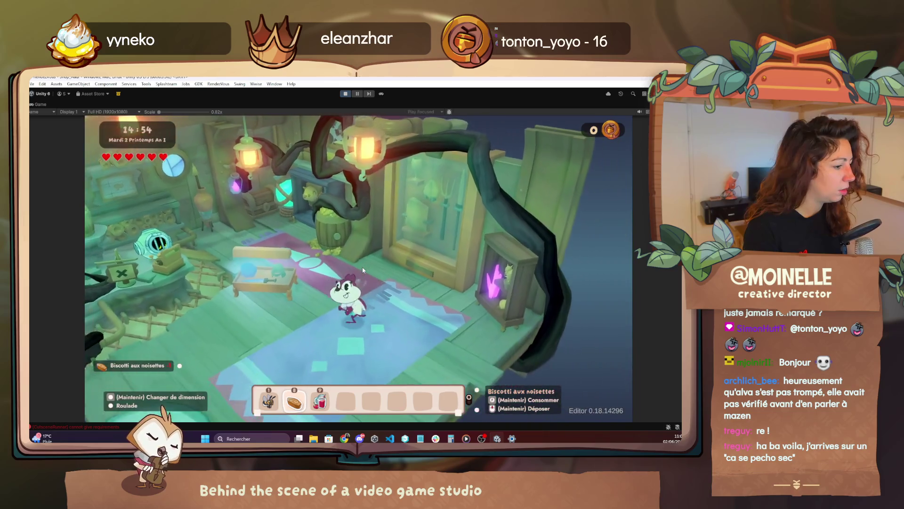
{"action": "key", "text": "d"}
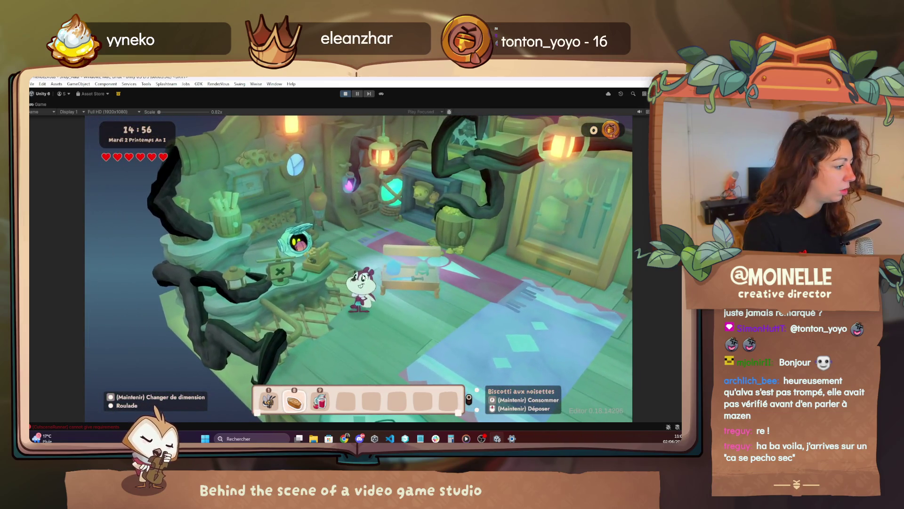
{"action": "key", "text": "d"}
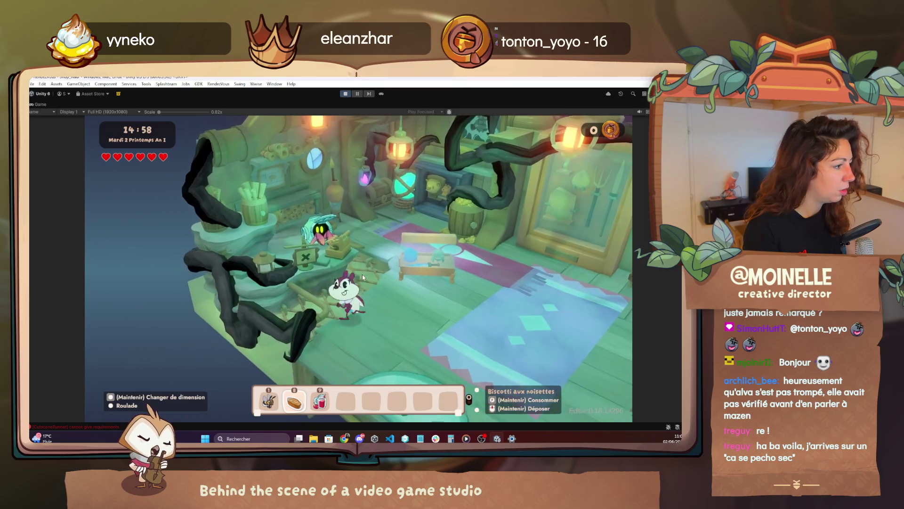
{"action": "key", "text": "d"}
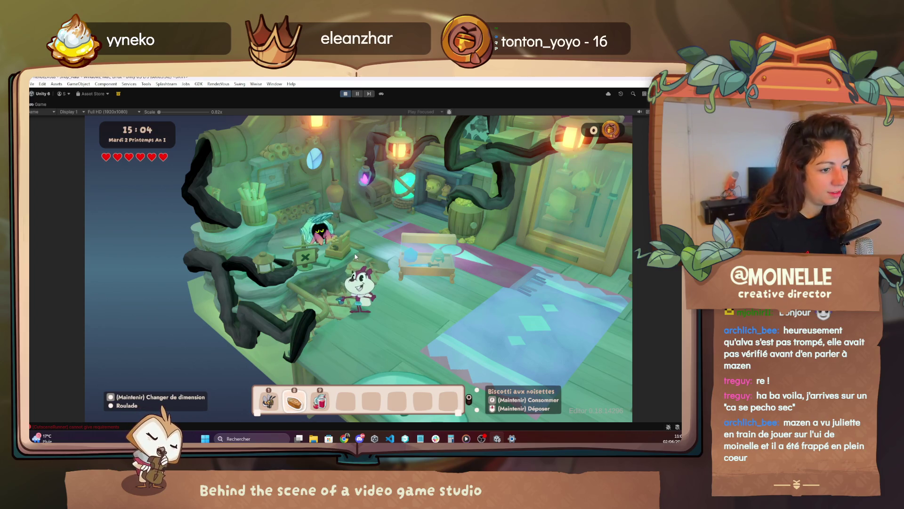
{"action": "key", "text": "d"}
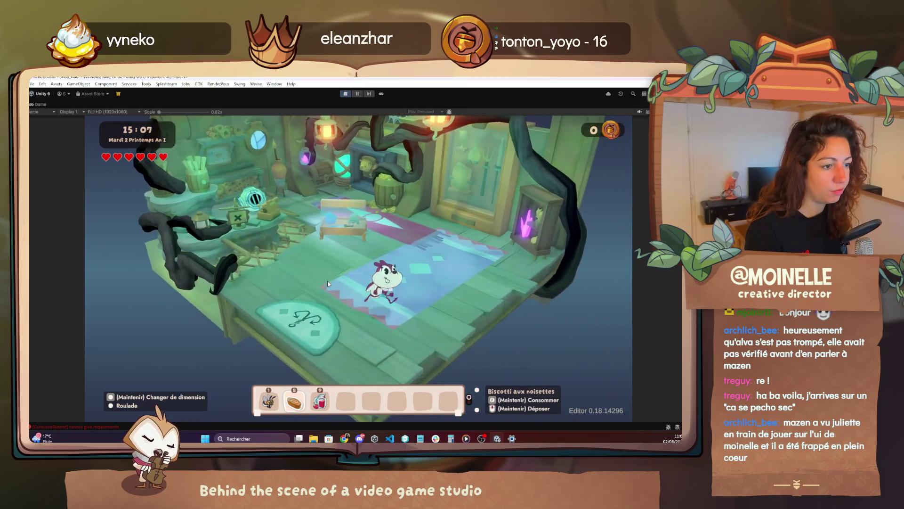
{"action": "key", "text": "a"}
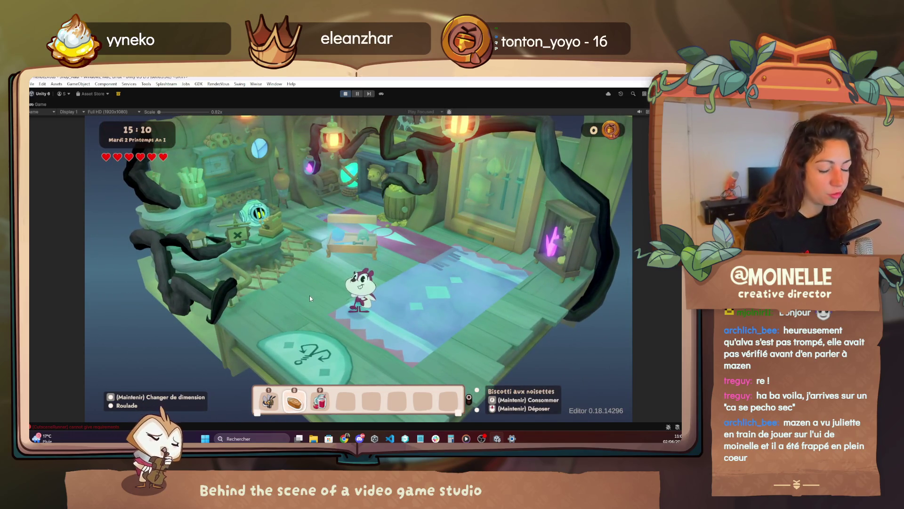
{"action": "key", "text": "d"}
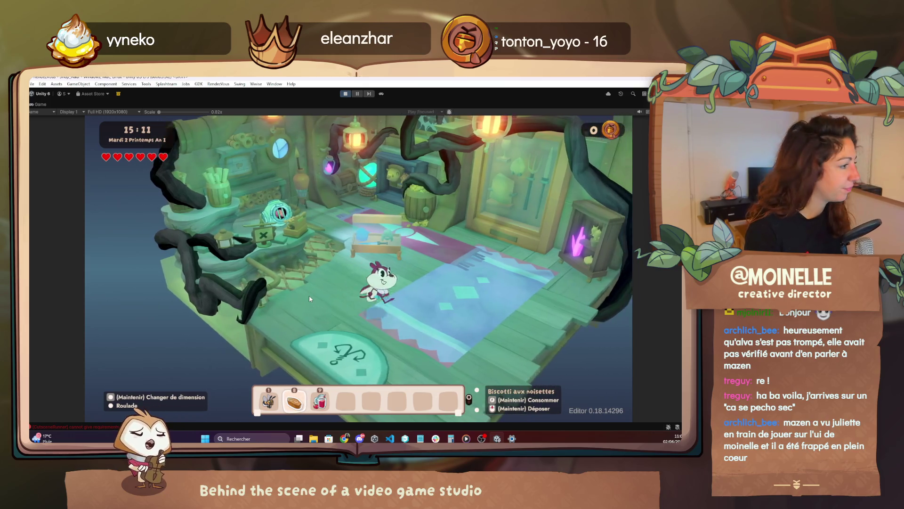
{"action": "key", "text": "s"}
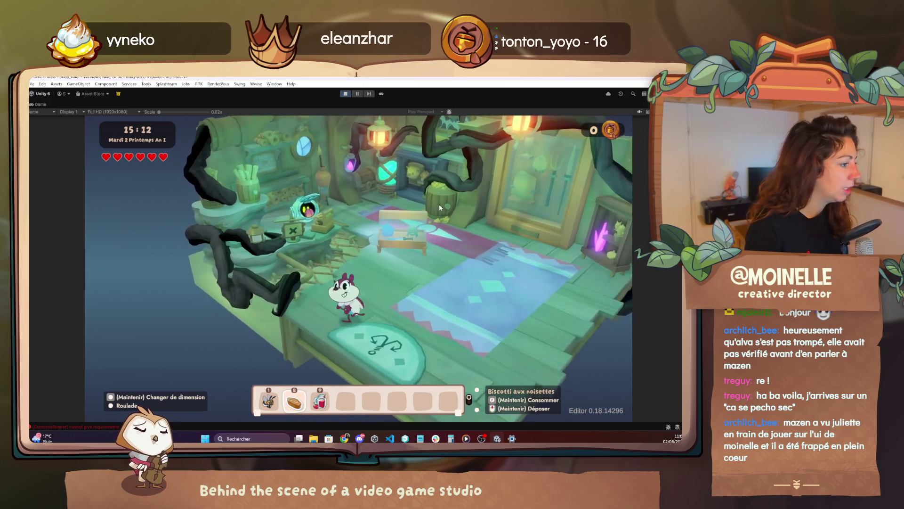
- Load the 'Wealthy And All Unlocked' save preset from the debug menu, giving 2000 coins
{"action": "key", "text": "F1"}
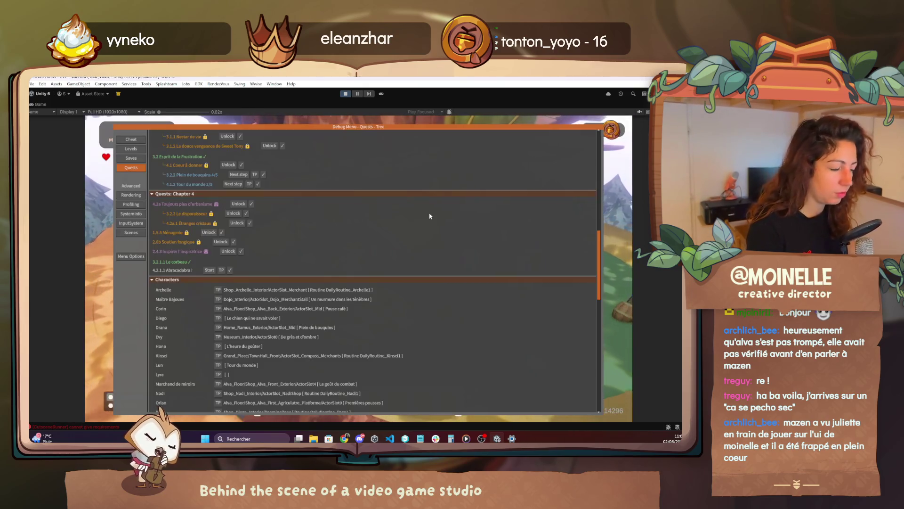
{"action": "left_click", "coordinate": [131, 139]}
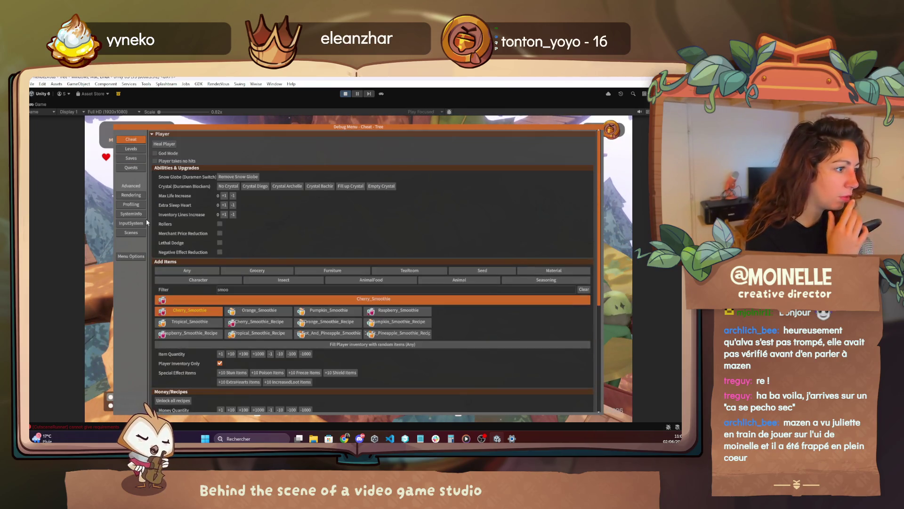
{"action": "left_click", "coordinate": [130, 168]}
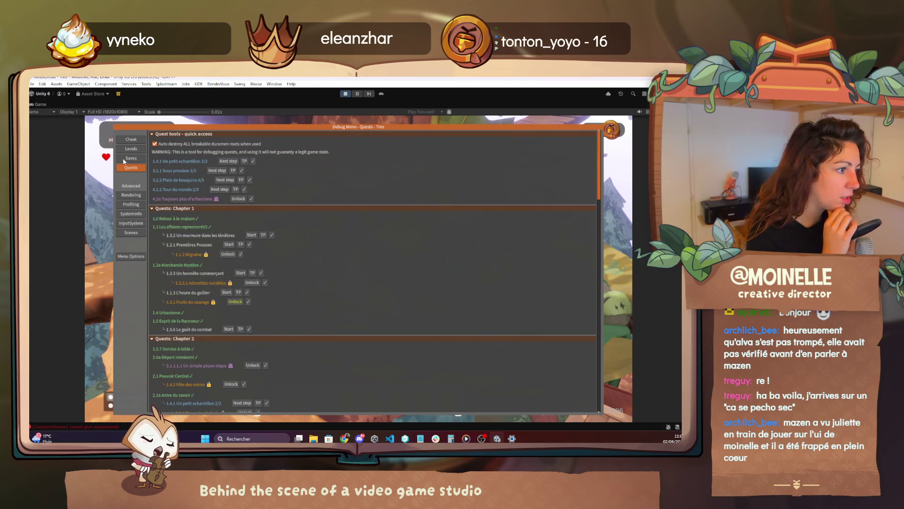
{"action": "left_click", "coordinate": [131, 140]}
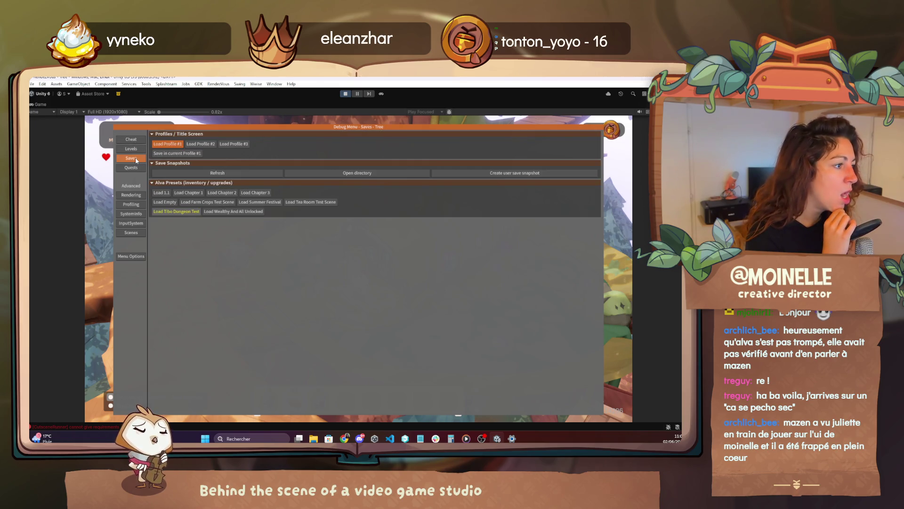
{"action": "left_click", "coordinate": [260, 193]}
{"action": "key", "text": "F1"}
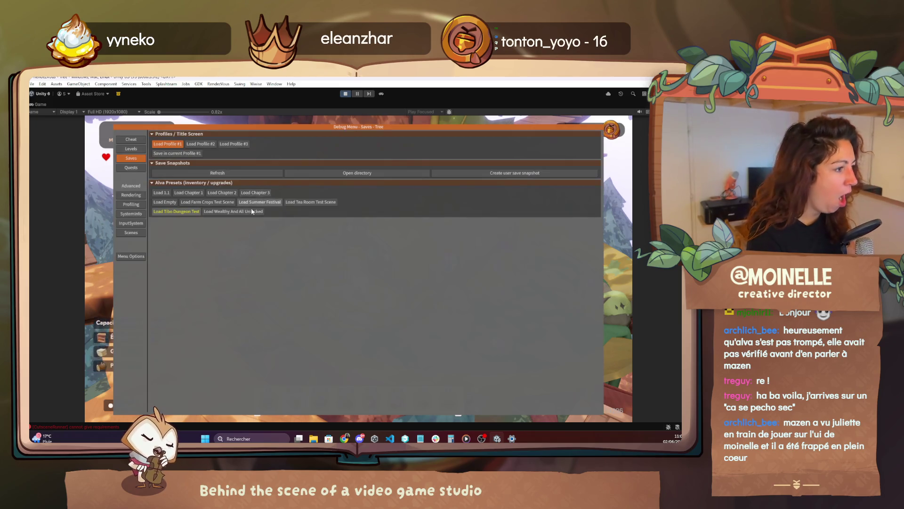
{"action": "key", "text": "F1"}
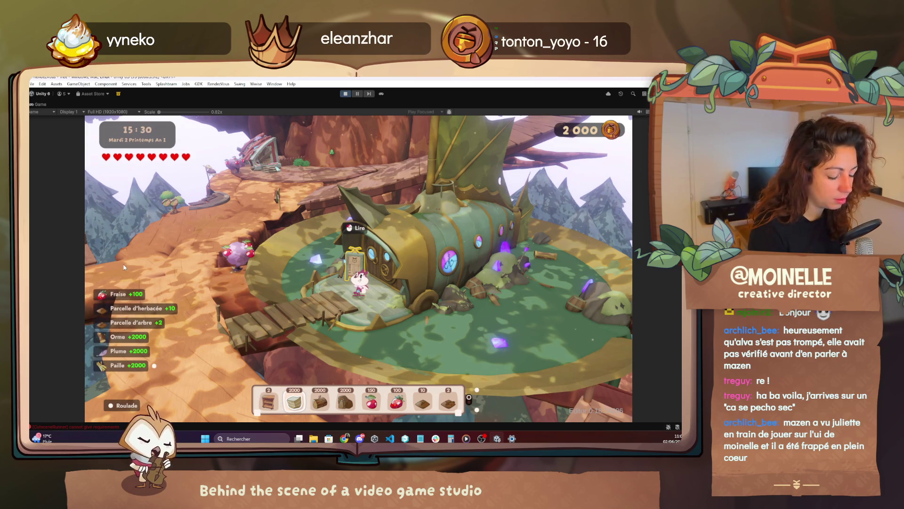
- Fly the god-mode free camera through the tree canopy and platforms, then return to the character
{"action": "key", "text": "F1"}
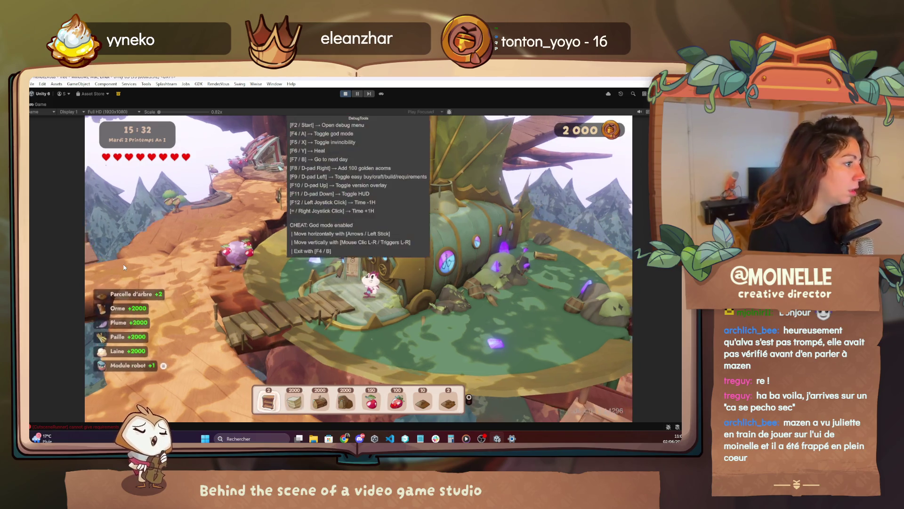
{"action": "key", "text": "Return"}
{"action": "left_click_drag", "start_coordinate": [124, 267], "coordinate": [124, 268]}
{"action": "key", "text": "Up"}
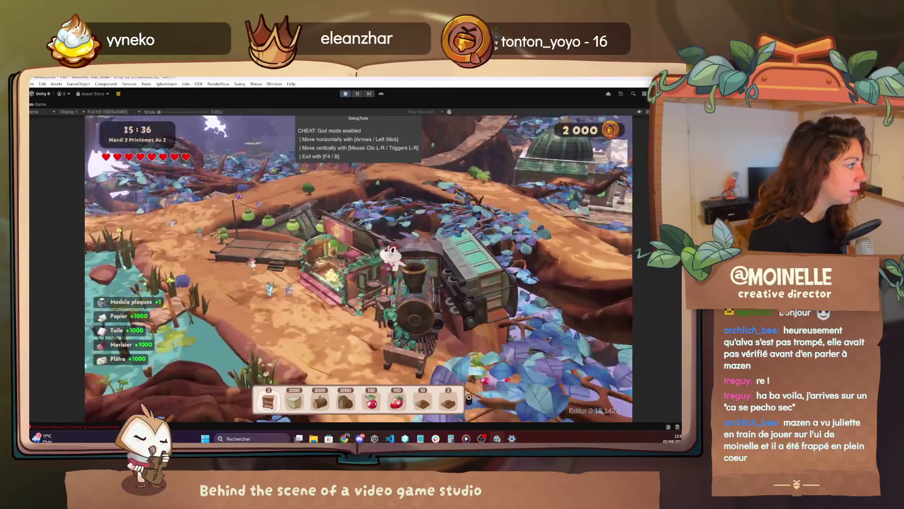
{"action": "key", "text": "Up"}
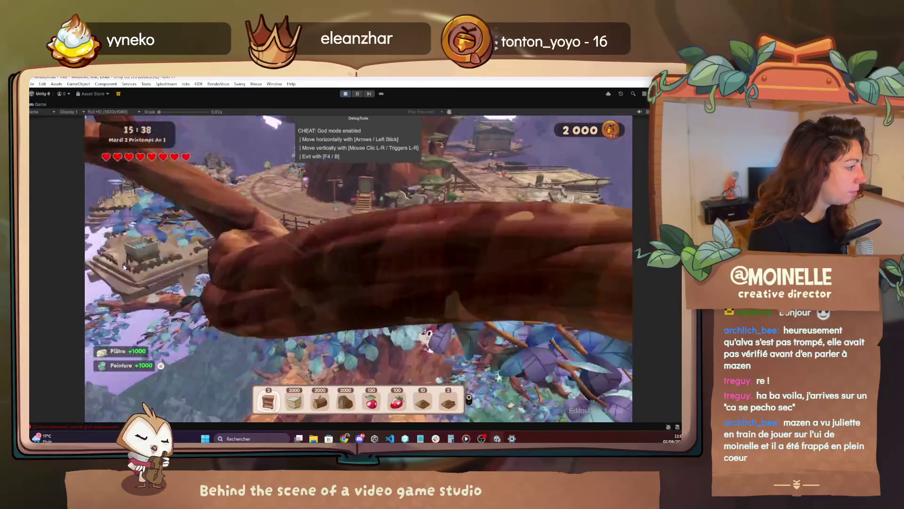
{"action": "key", "text": "Up"}
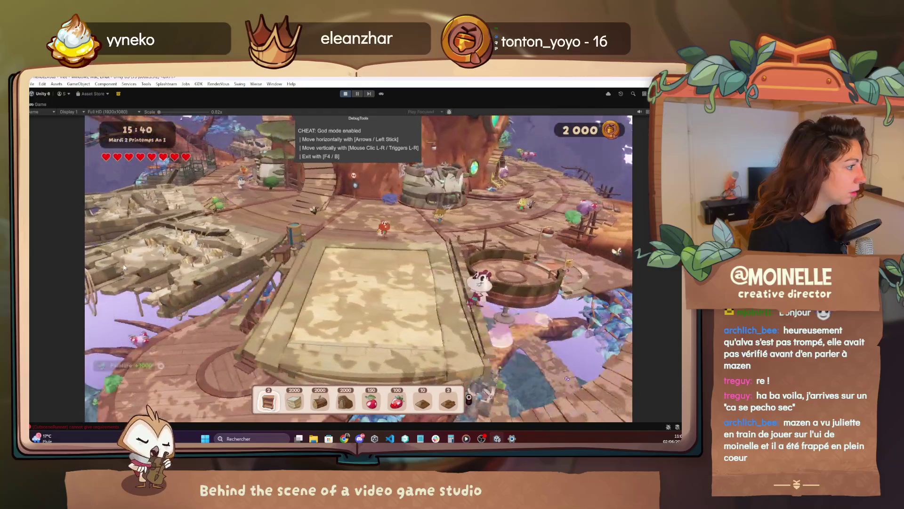
{"action": "key", "text": "Up"}
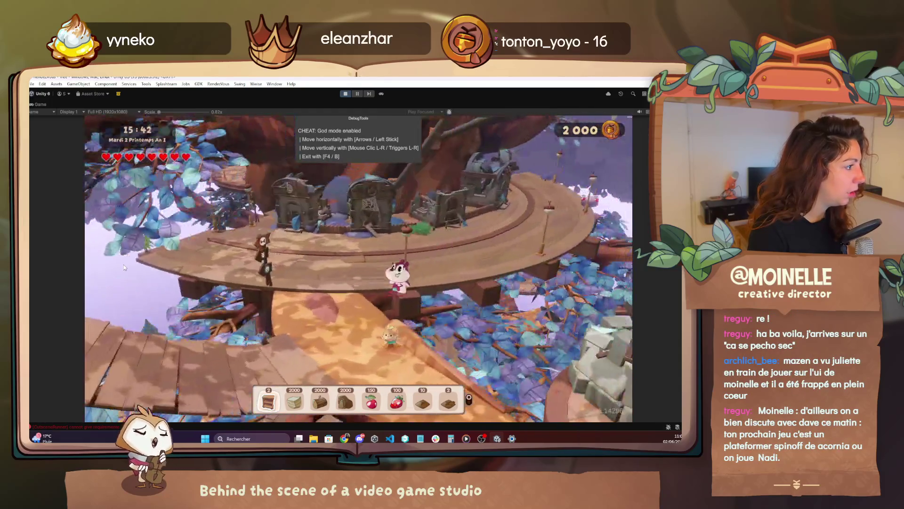
{"action": "key", "text": "F4"}
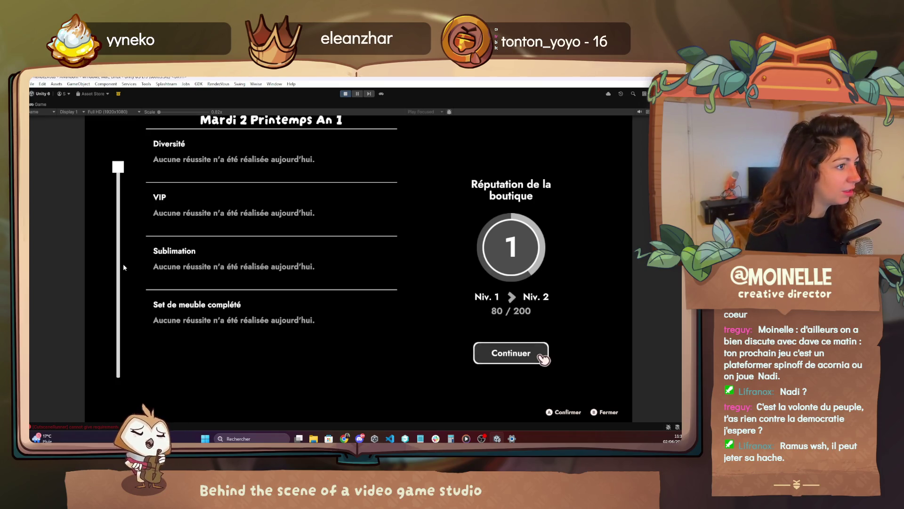
- Continue past the end-of-day results screen into the new morning
{"action": "key", "text": "Return"}
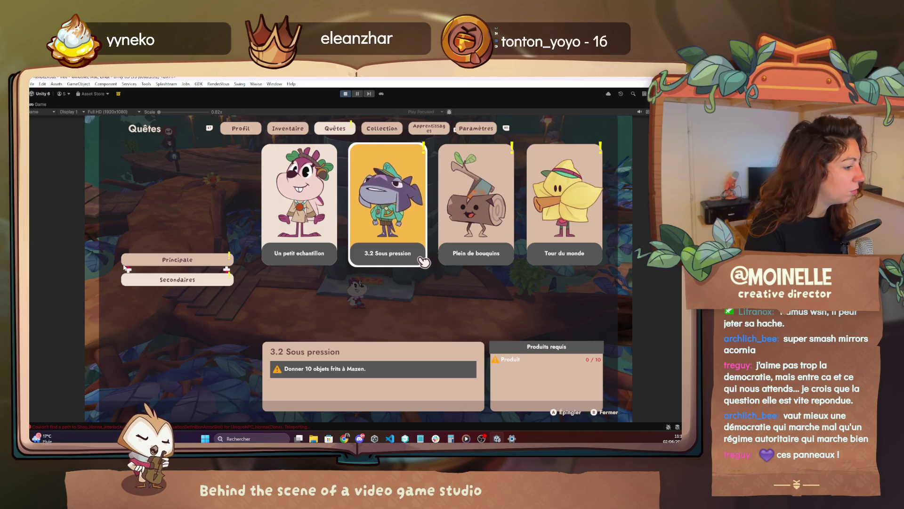
- Select the Plein de bouquins quest to track and close the quest journal
{"action": "key", "text": "Right"}
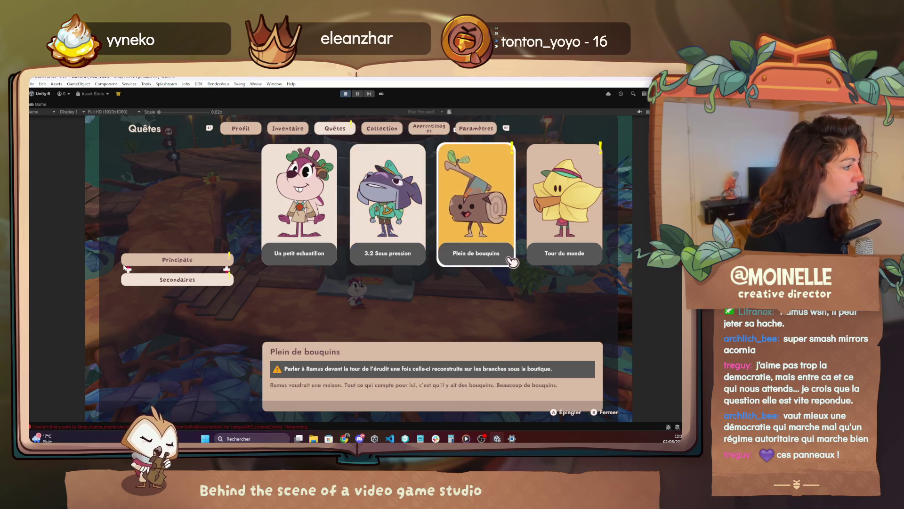
{"action": "key", "text": "Escape"}
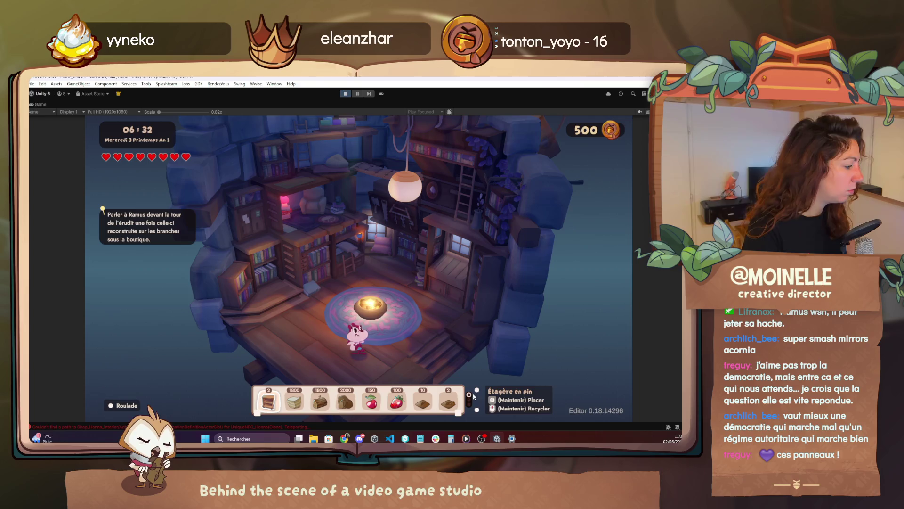
- Check the F1 debug menu's quest list down to Chapter 4 and the characters, then return to VS Code
{"action": "key", "text": "F1"}
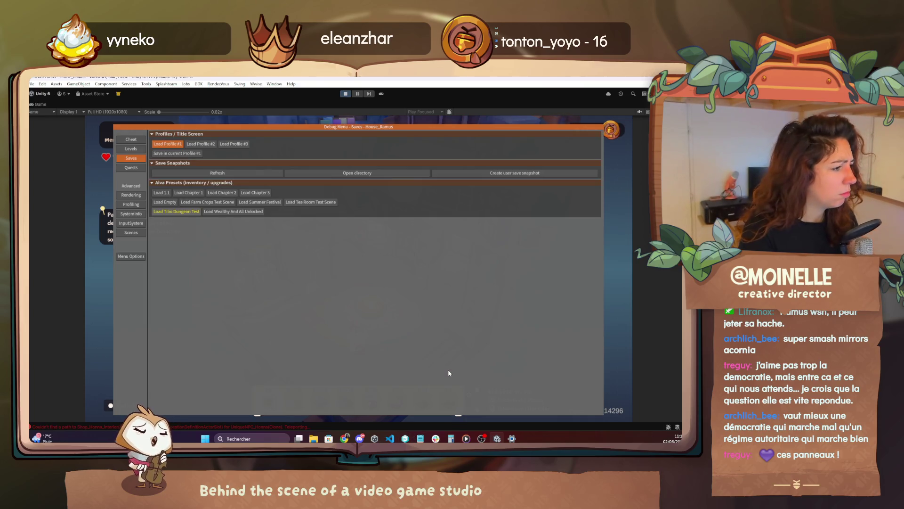
{"action": "left_click", "coordinate": [130, 168]}
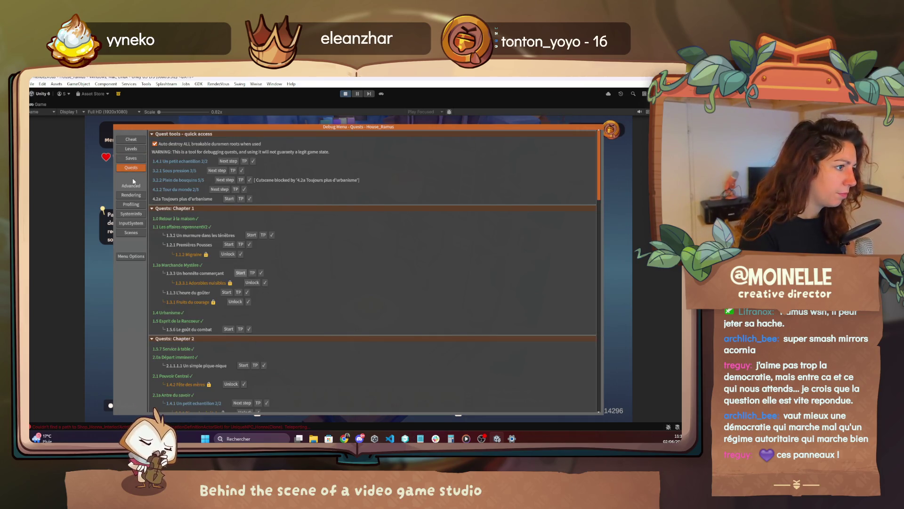
{"action": "scroll", "coordinate": [195, 273], "scroll_direction": "down", "scroll_amount": 15}
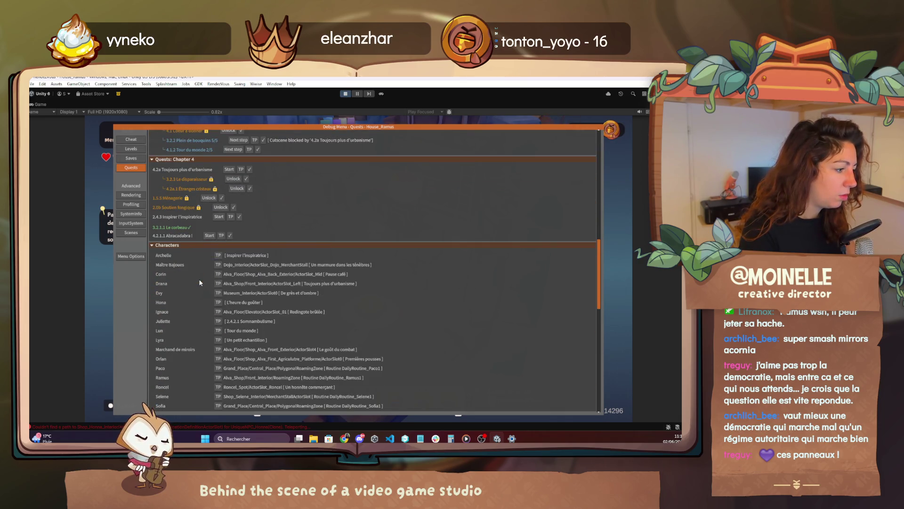
{"action": "left_click", "coordinate": [391, 439]}
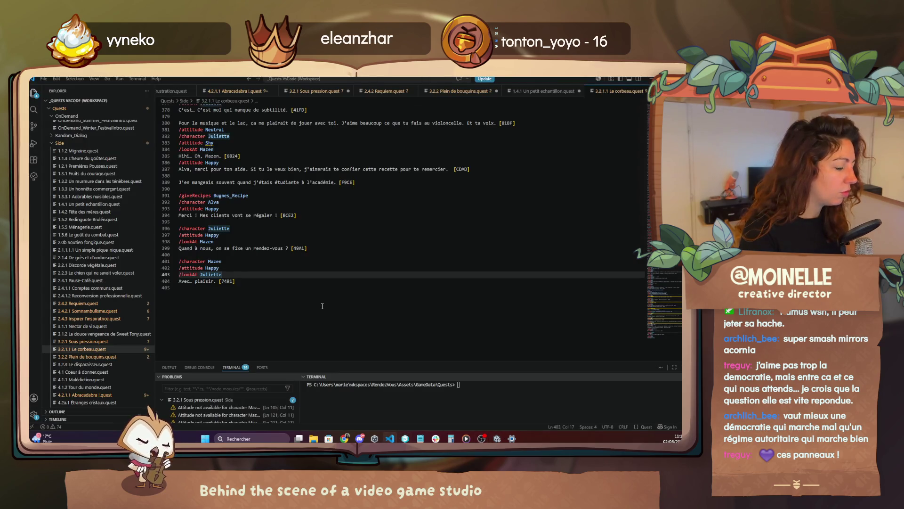
- In 3.2.2 Plein de bouquins.quest, add a blank line after line 238's slot lines, then return to Unity
{"action": "left_click", "coordinate": [99, 357]}
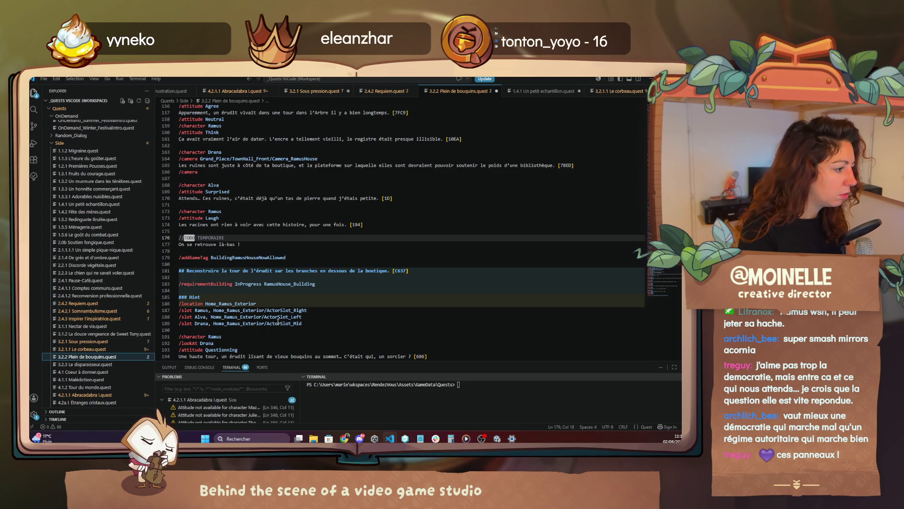
{"action": "scroll", "coordinate": [278, 322], "scroll_direction": "down", "scroll_amount": 10}
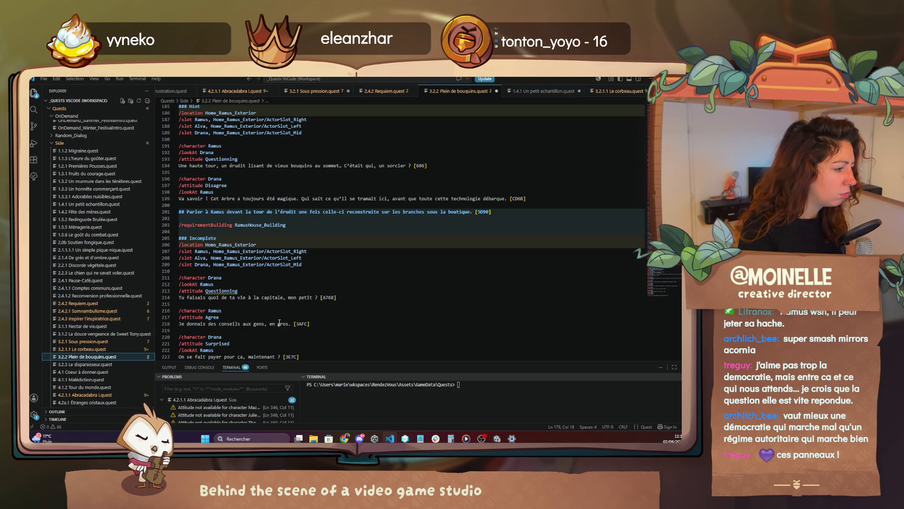
{"action": "scroll", "coordinate": [279, 322], "scroll_direction": "down", "scroll_amount": 8}
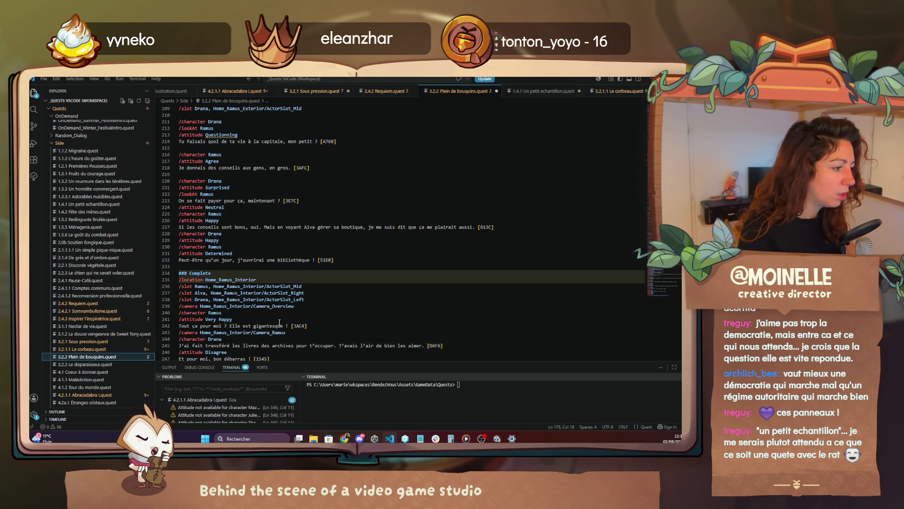
{"action": "scroll", "coordinate": [280, 324], "scroll_direction": "up", "scroll_amount": 5}
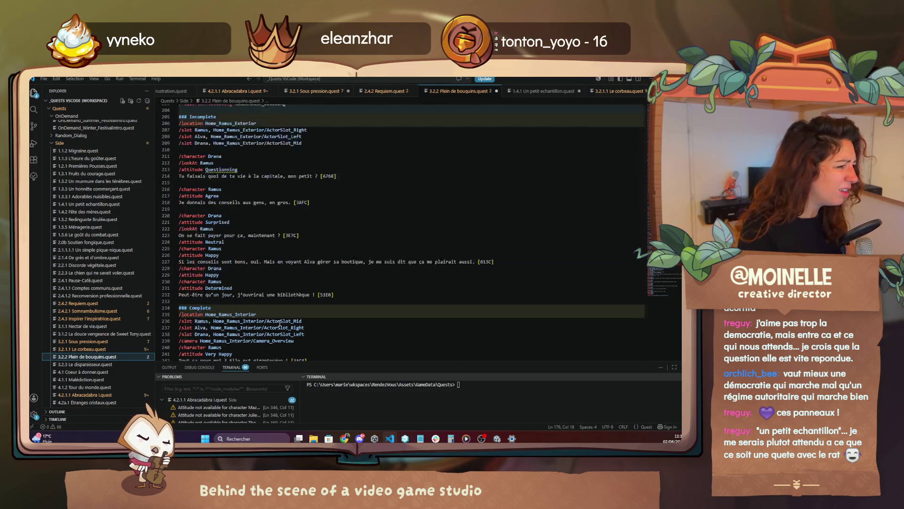
{"action": "scroll", "coordinate": [280, 323], "scroll_direction": "down", "scroll_amount": 8}
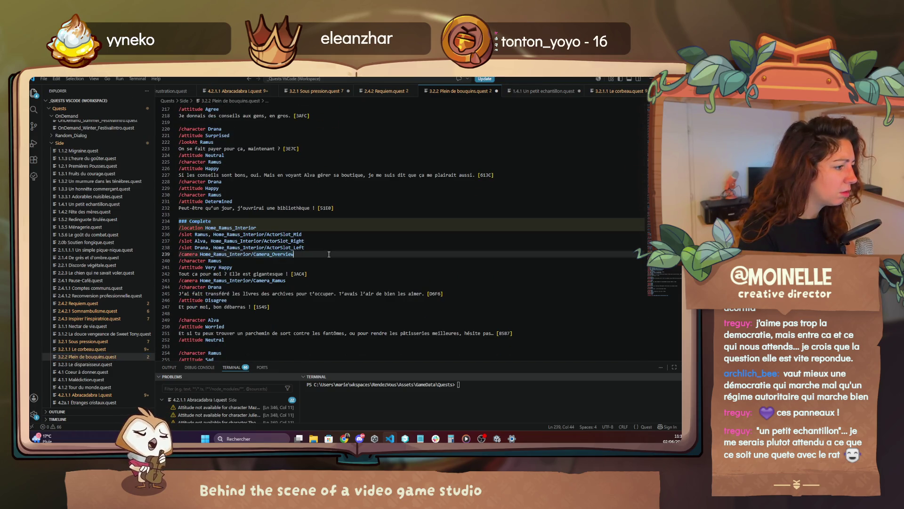
{"action": "left_click", "coordinate": [328, 247]}
{"action": "key", "text": "Return"}
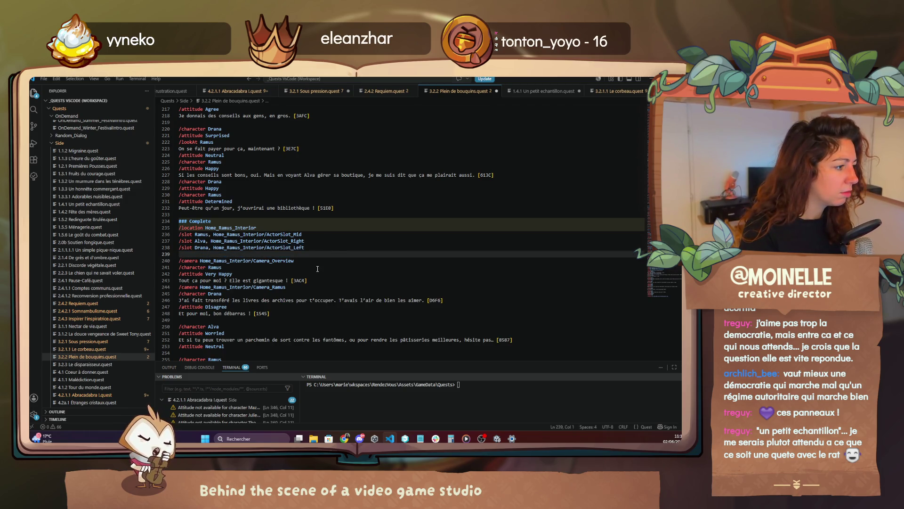
{"action": "left_click", "coordinate": [497, 439]}
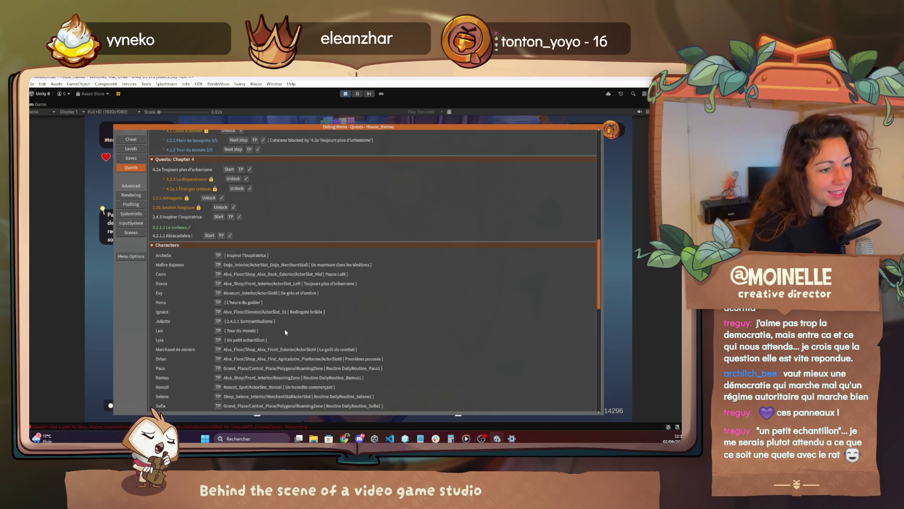
- Mark quest 4.2a Toujours plus d'urbanisme complete and teleport to Selene's shop
{"action": "scroll", "coordinate": [224, 290], "scroll_direction": "up", "scroll_amount": 1}
{"action": "scroll", "coordinate": [225, 290], "scroll_direction": "up", "scroll_amount": 5}
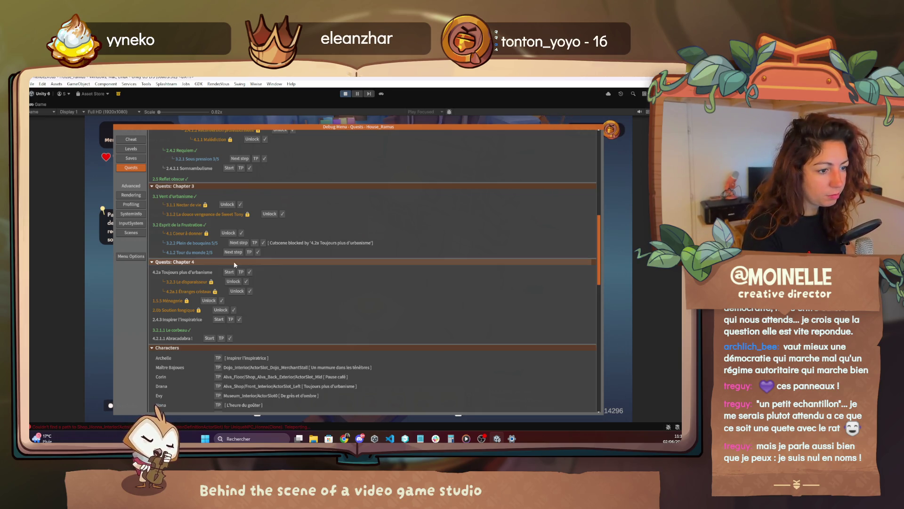
{"action": "left_click", "coordinate": [231, 282]}
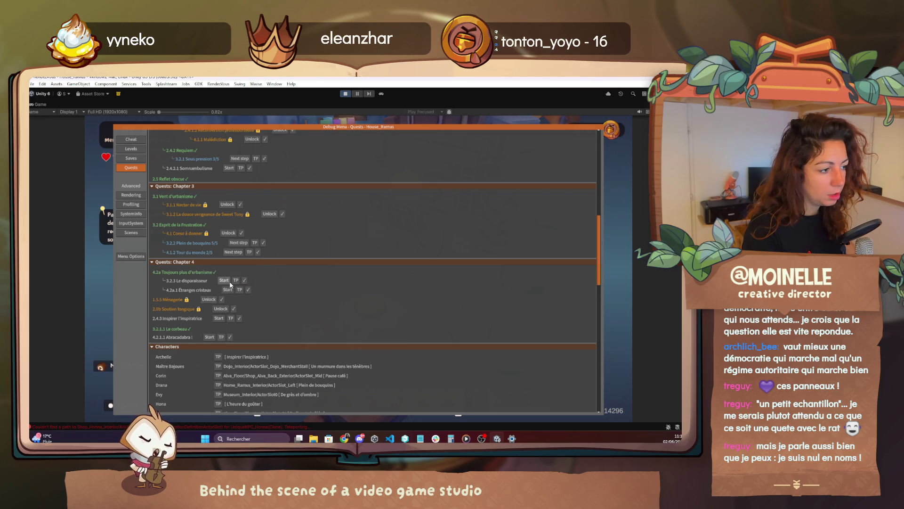
{"action": "left_click", "coordinate": [235, 281]}
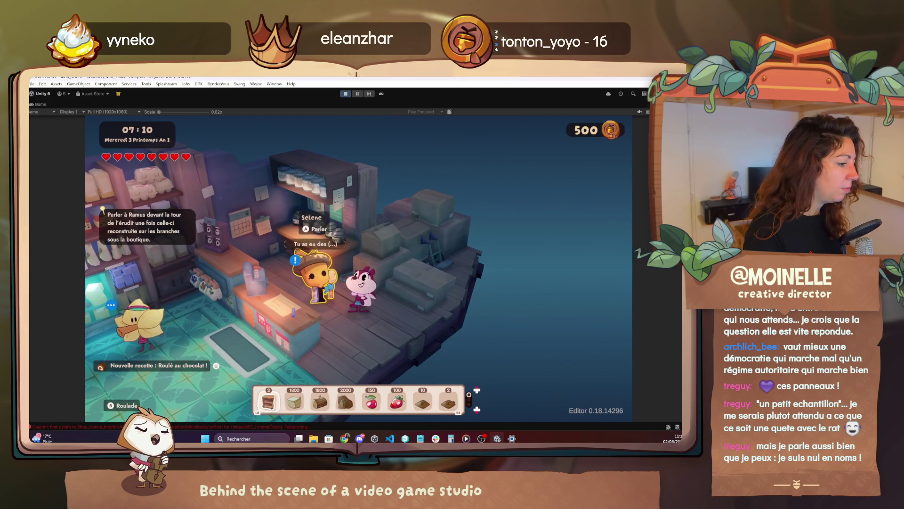
- Talk to Selene and advance through her and Alva's lines about Alva's father's caravan, then switch to VS Code
{"action": "key", "text": "e"}
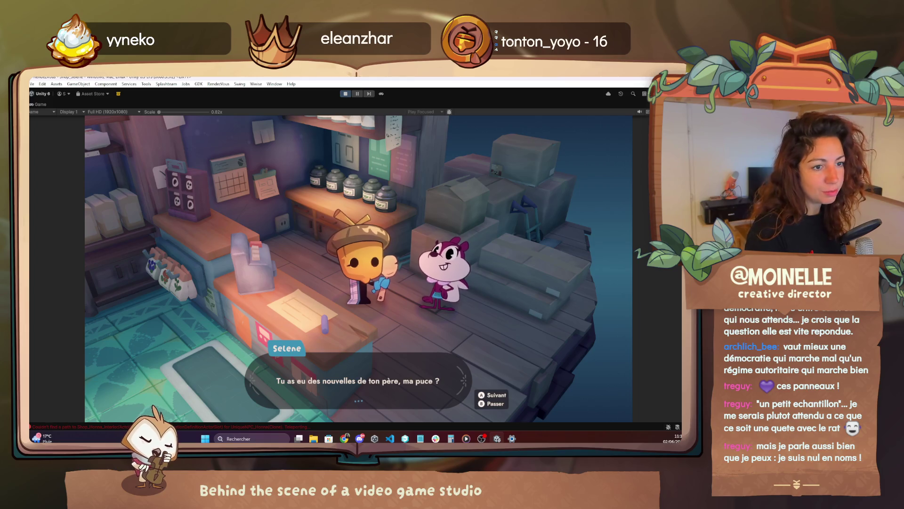
{"action": "key", "text": "e"}
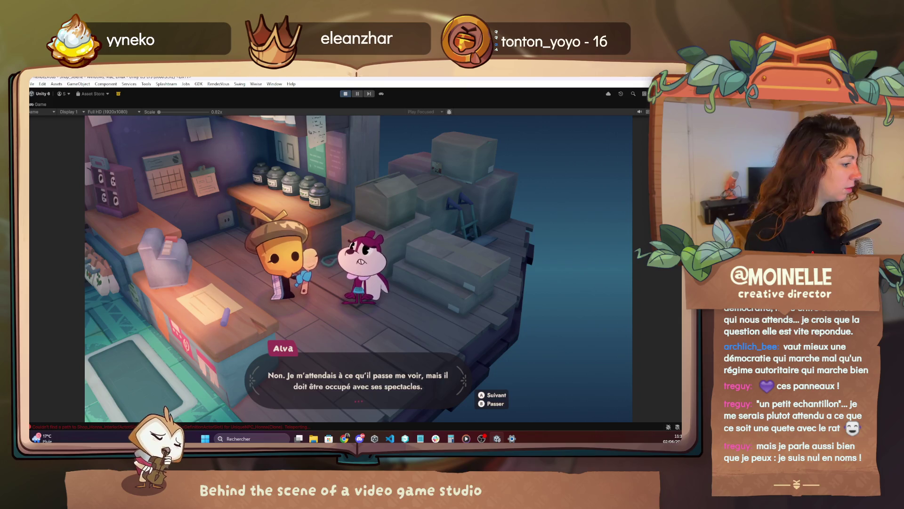
{"action": "key", "text": "e"}
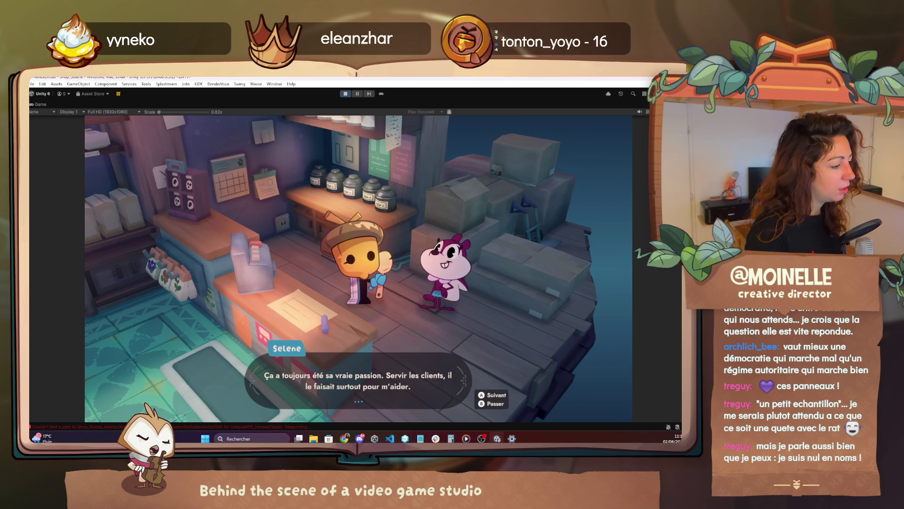
{"action": "key", "text": "e"}
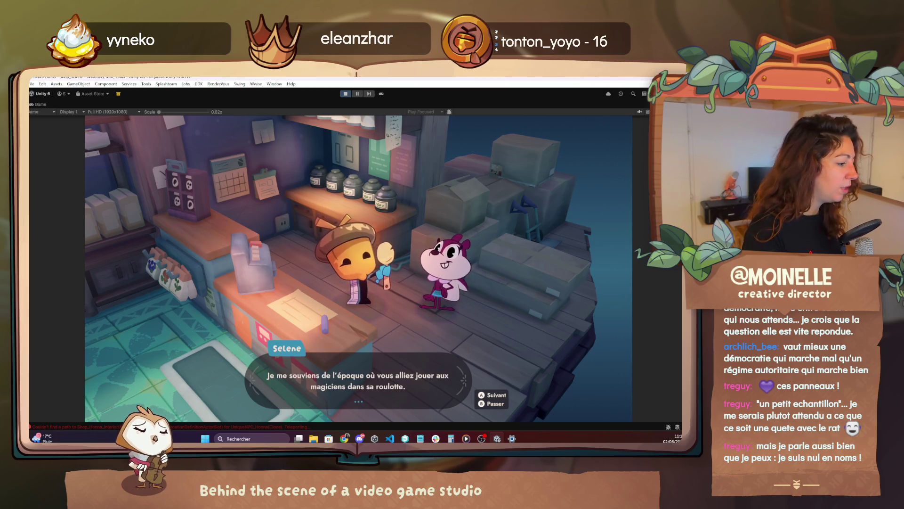
{"action": "key", "text": "e"}
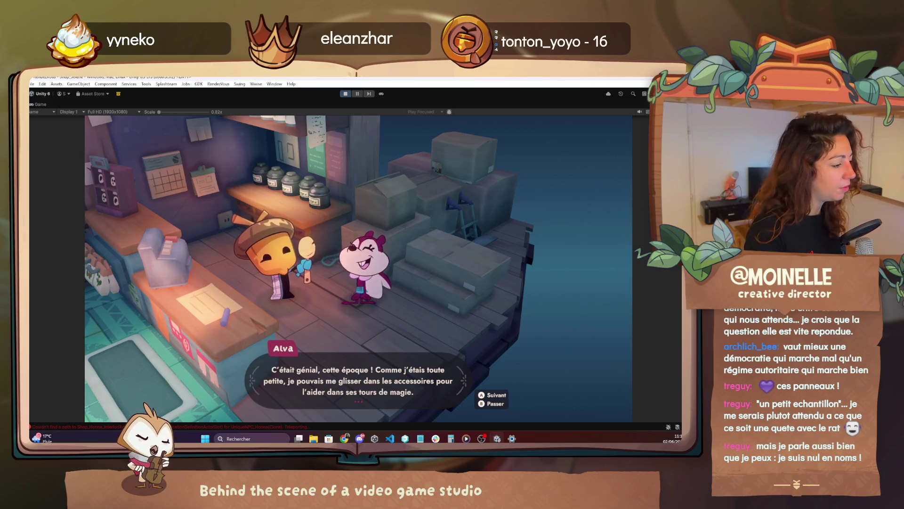
{"action": "key", "text": "e"}
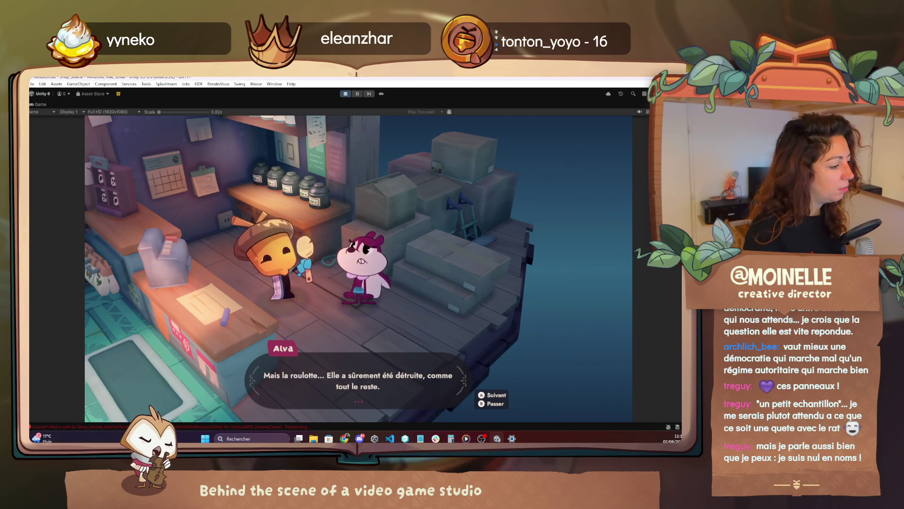
{"action": "key", "text": "e"}
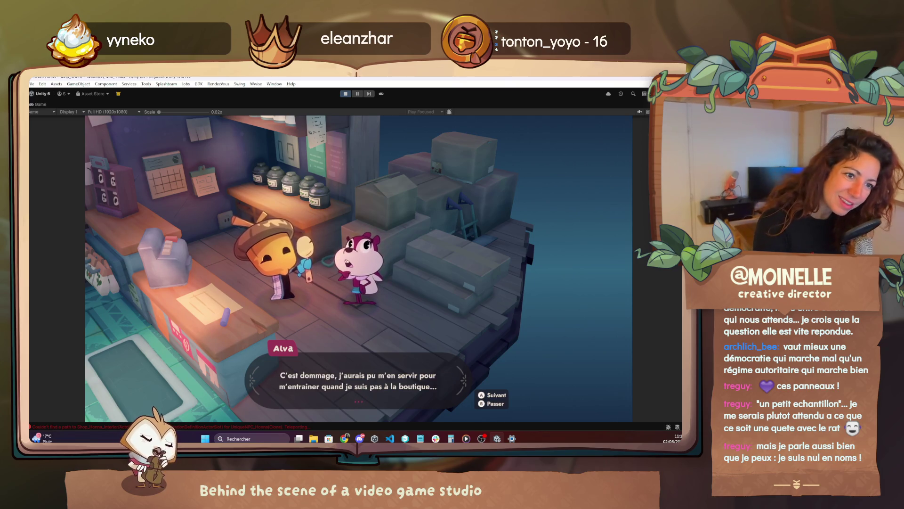
{"action": "key", "text": "e"}
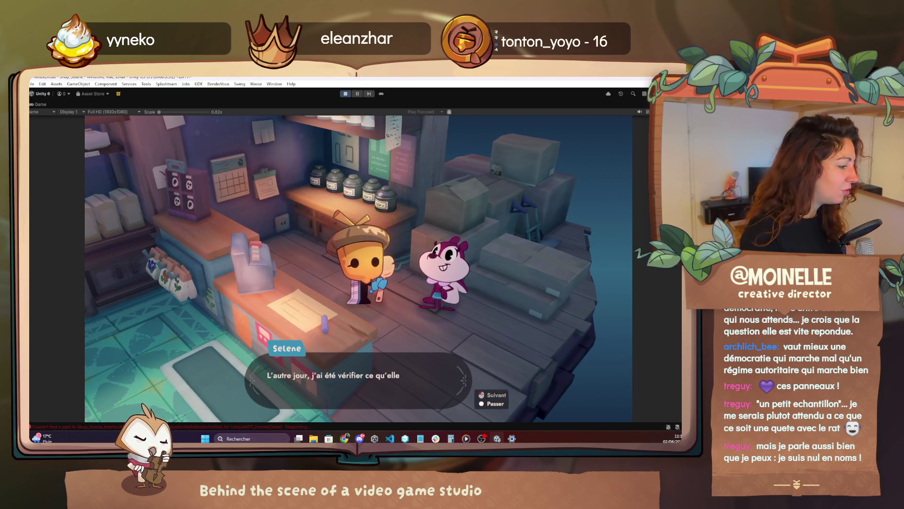
{"action": "key", "text": "alt+Tab"}
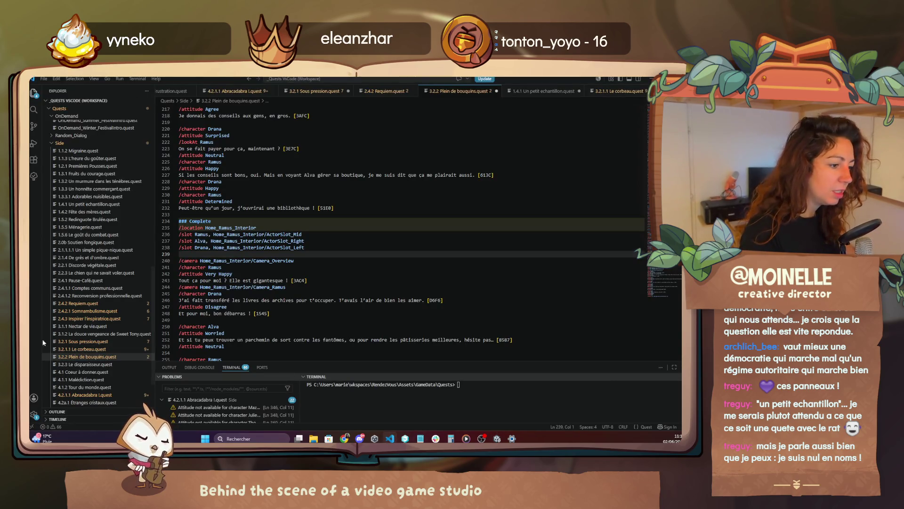
- Bring up the context menu for 3.2.3 Le disparaisseur.quest, dismiss it without changes, and go back to Unity
{"action": "right_click", "coordinate": [105, 365]}
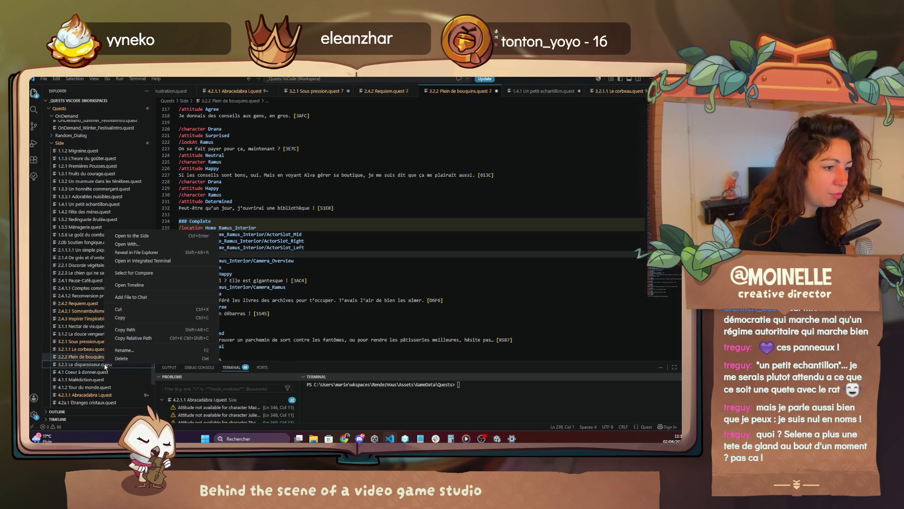
{"action": "key", "text": "Escape"}
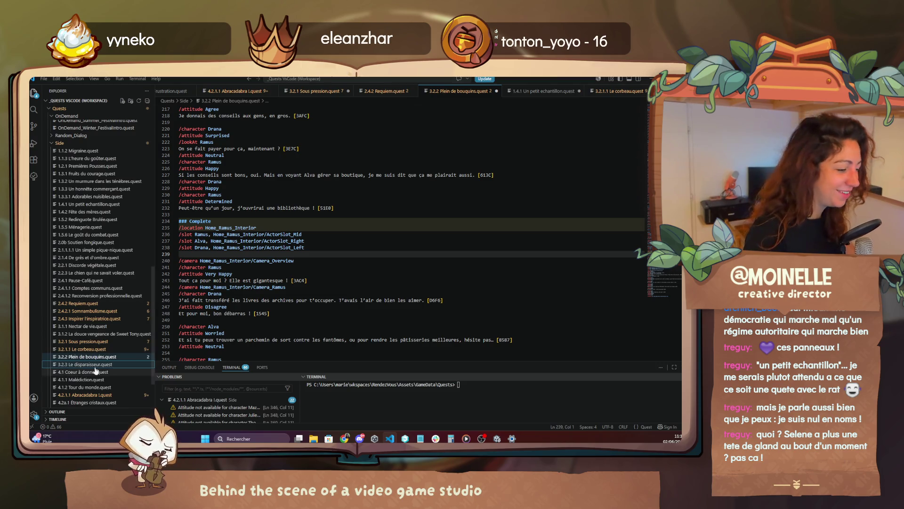
{"action": "scroll", "coordinate": [121, 295], "scroll_direction": "up", "scroll_amount": 5}
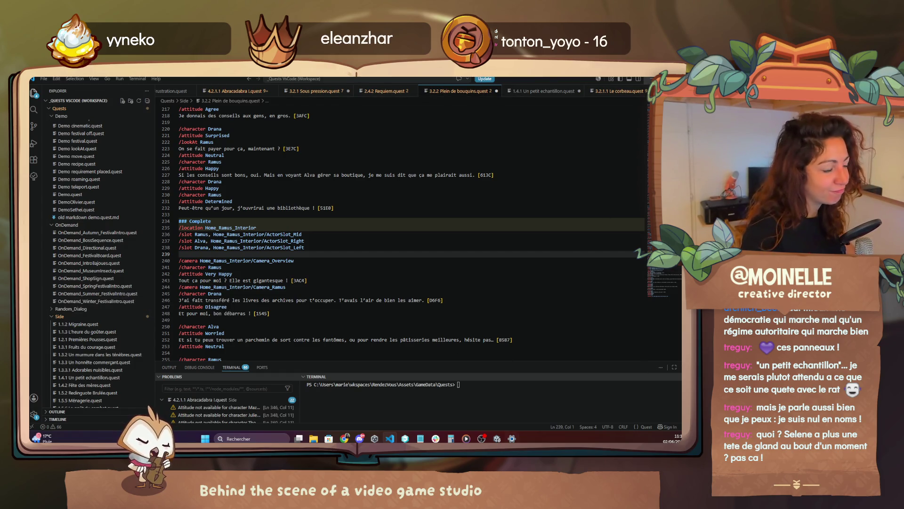
{"action": "left_click", "coordinate": [464, 433]}
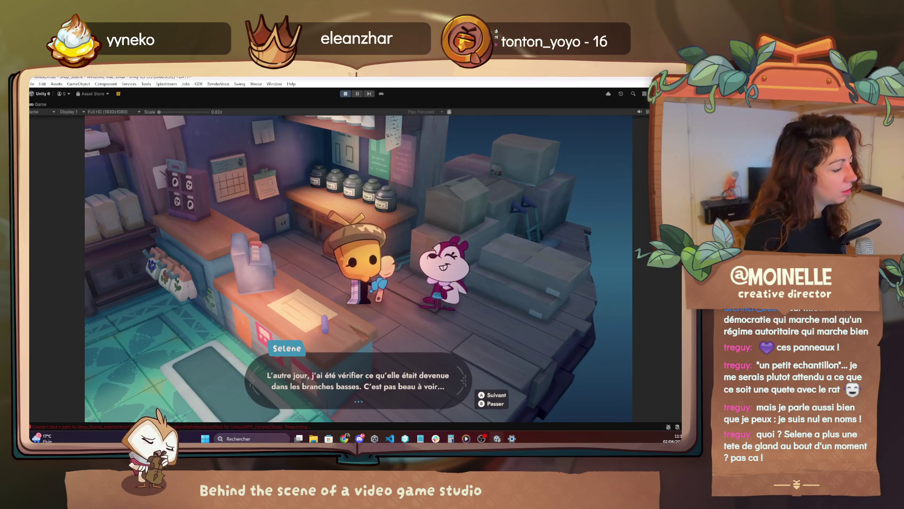
- Advance through the remaining Selene and Alva shop dialogue lines until the conversation closes
{"action": "key", "text": "space"}
{"action": "key", "text": "space"}
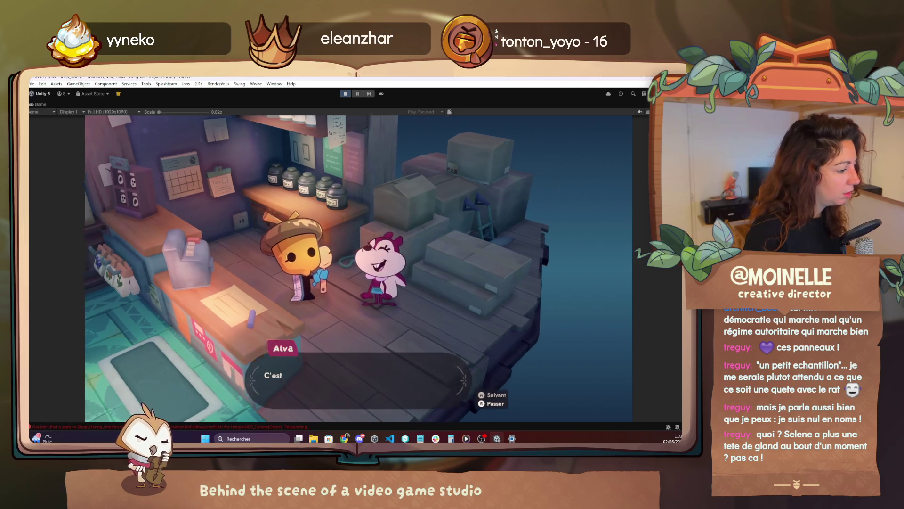
{"action": "key", "text": "space"}
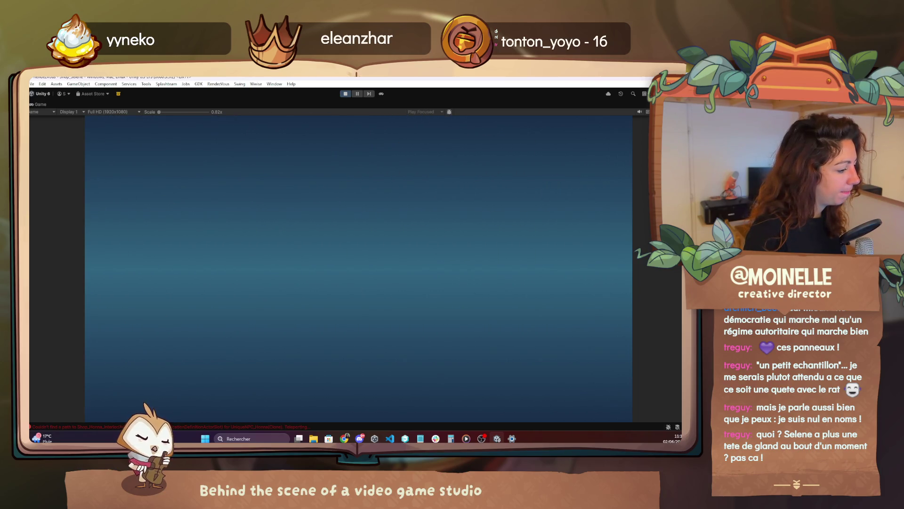
{"action": "key", "text": "space"}
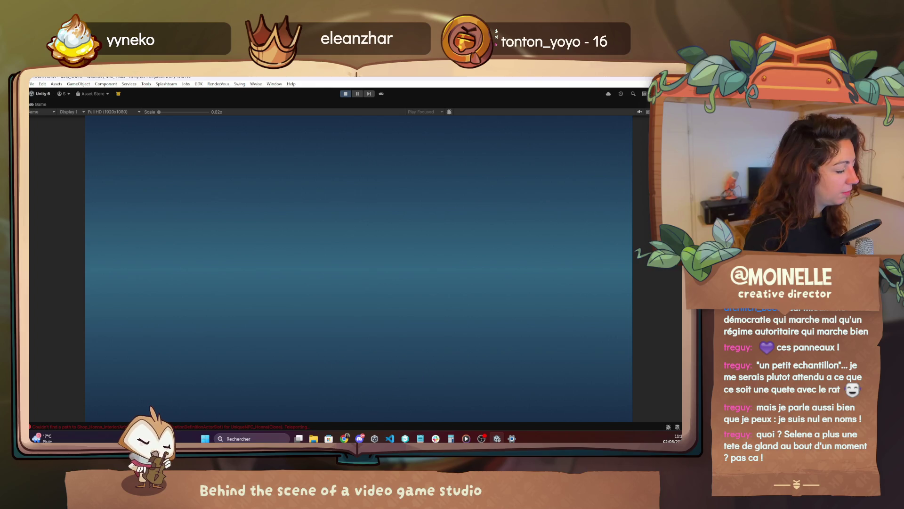
{"action": "key", "text": "space"}
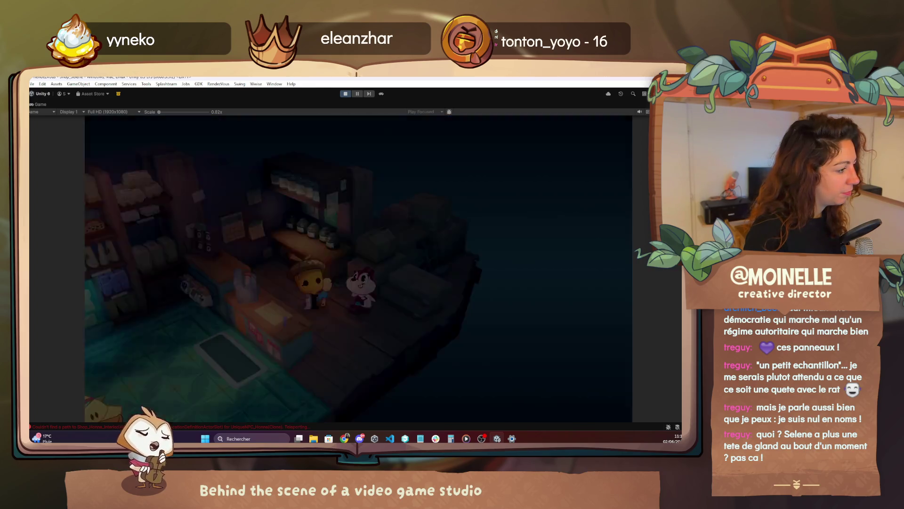